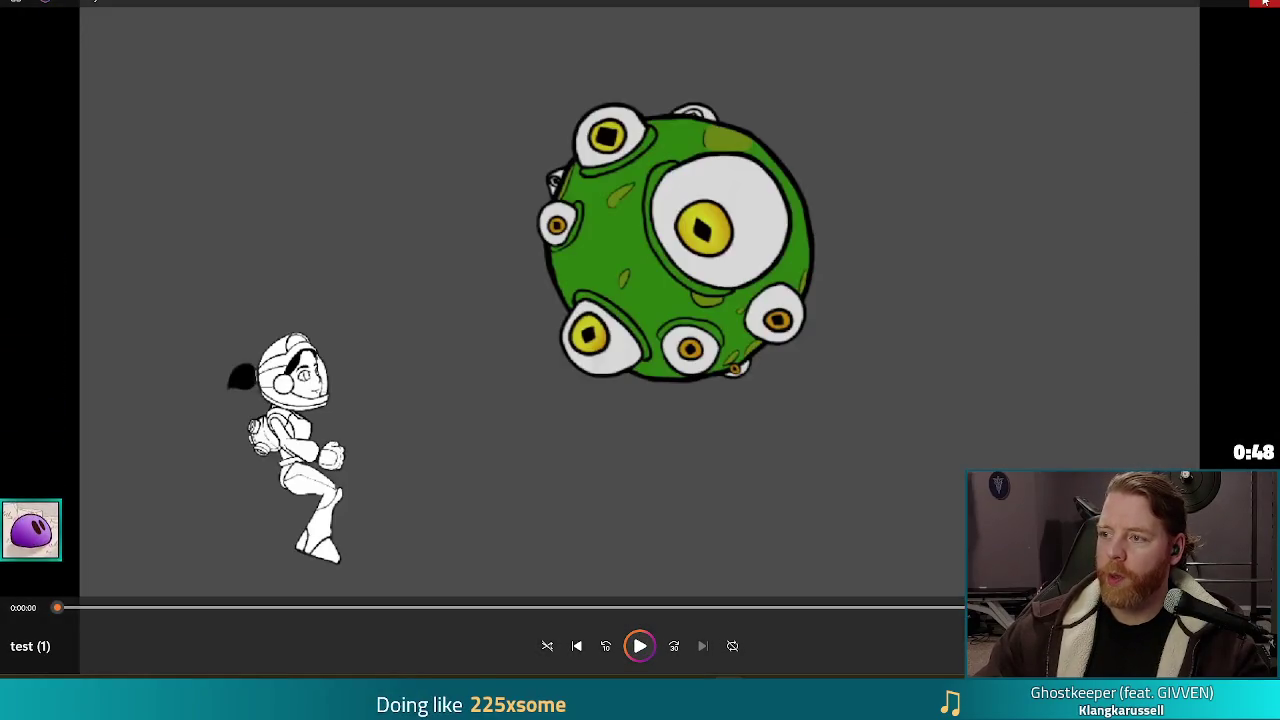
Close the fullscreen test animation and start the Steam store's first trailer
click(1265, 3)
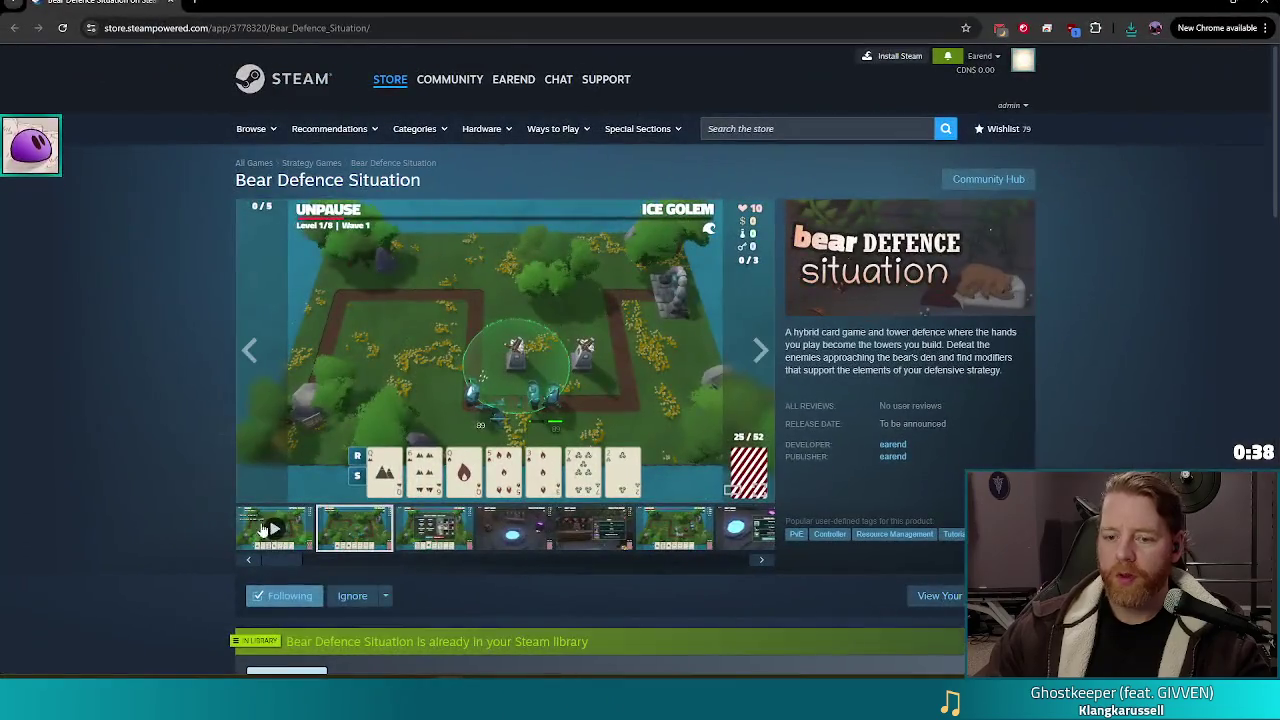
click(263, 528)
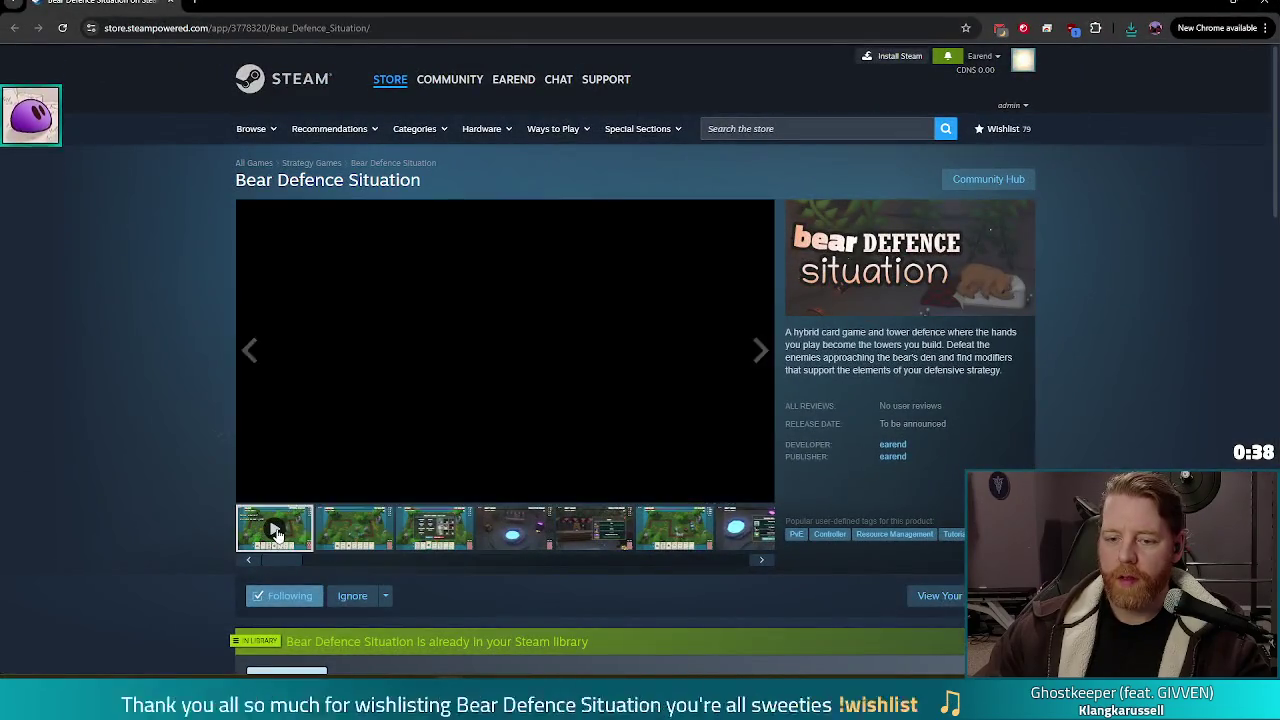
Watch the first Bear Defence Situation trailer, exit fullscreen, and close the Steam store window
click(762, 495)
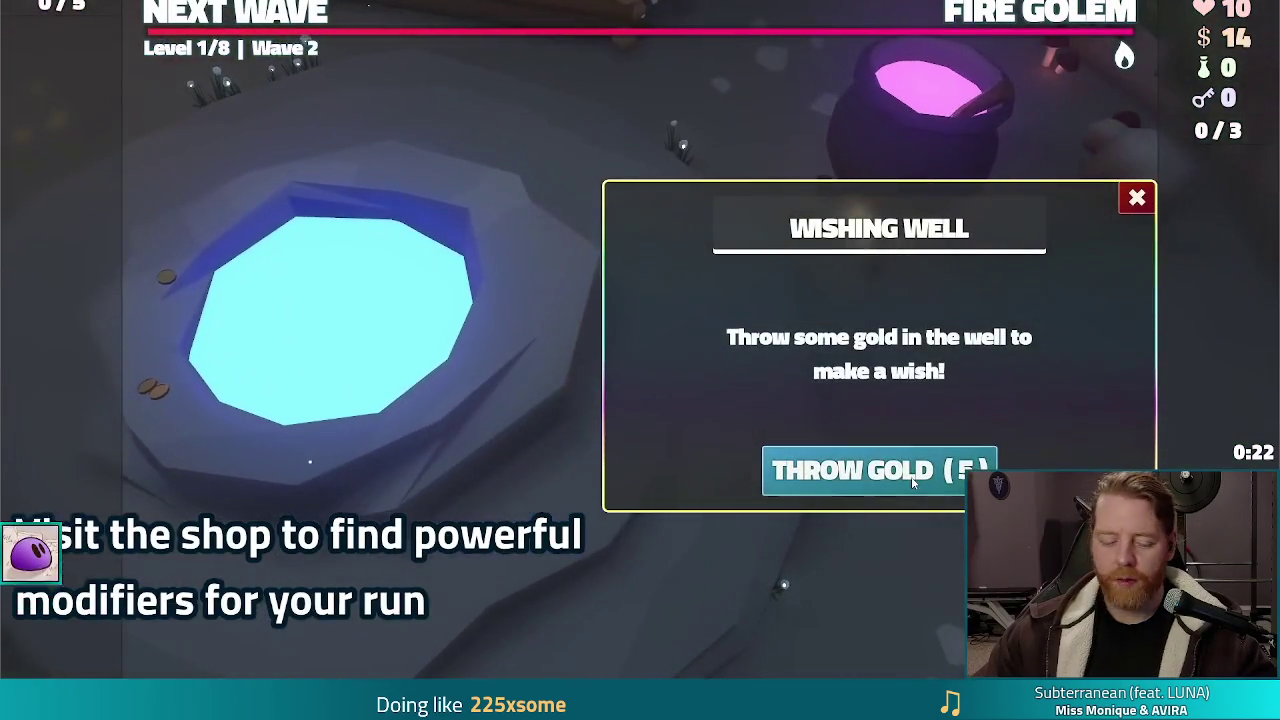
click(912, 482)
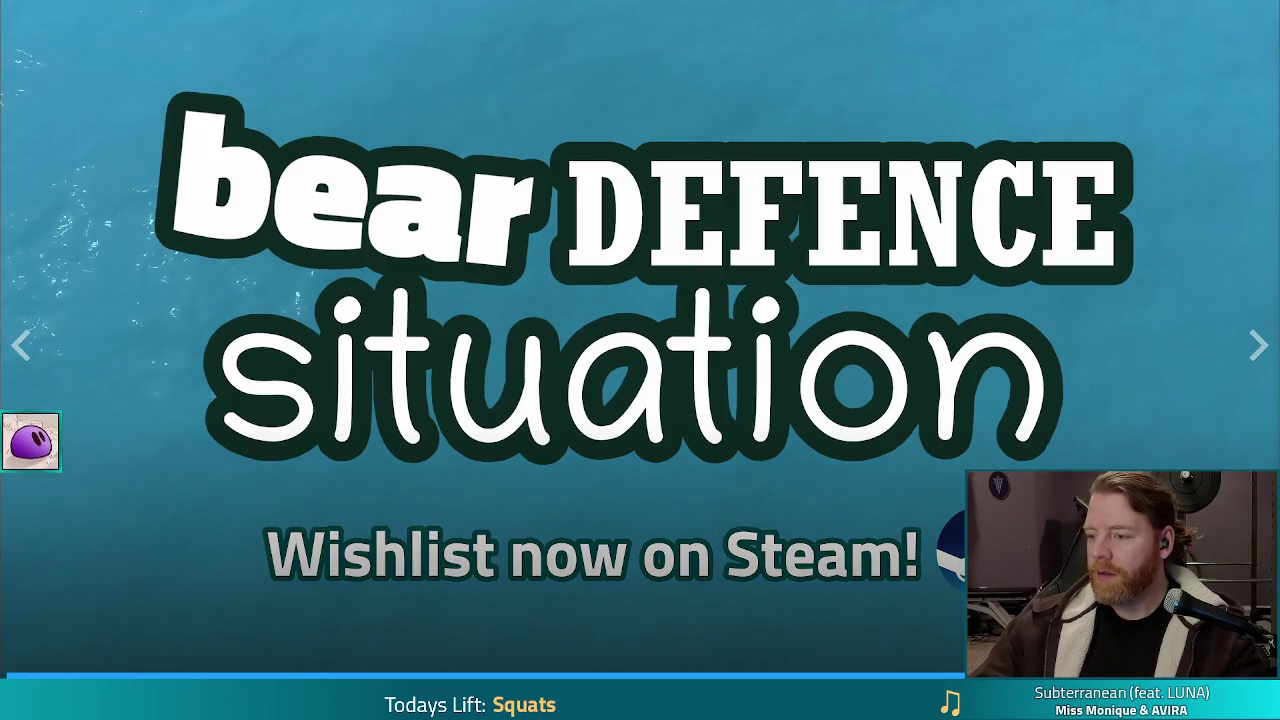
key(Escape)
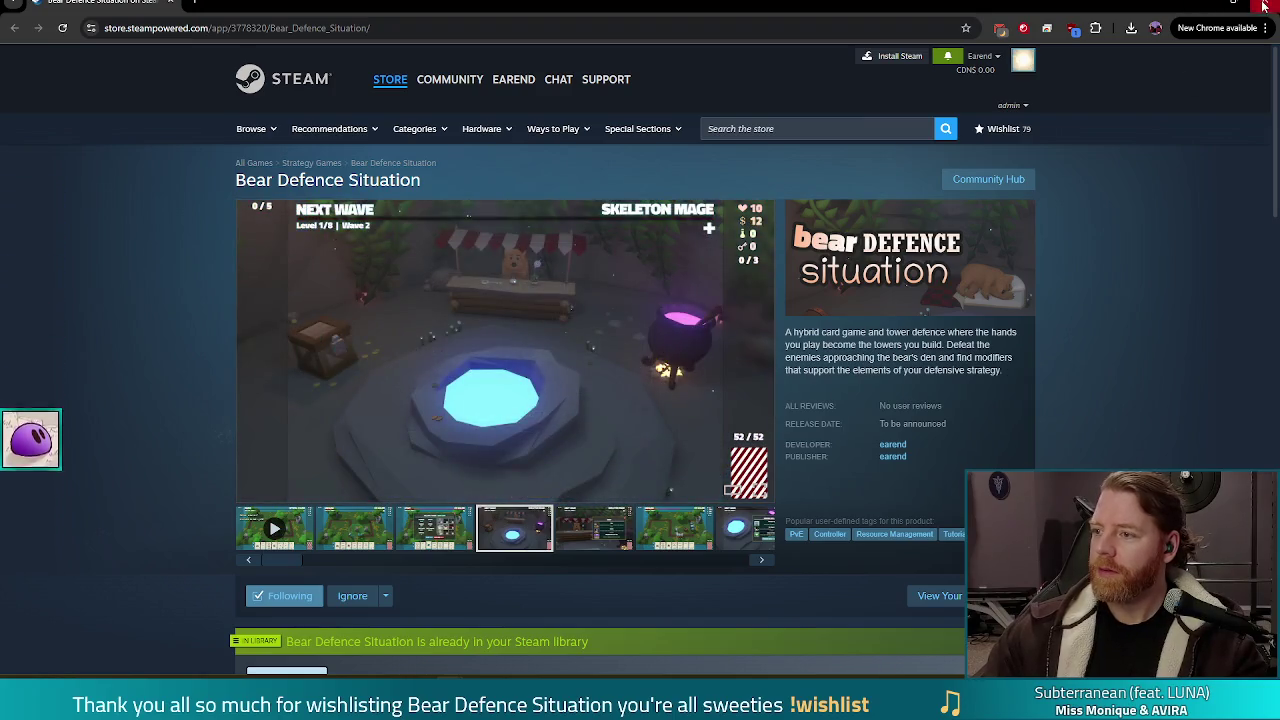
click(1263, 6)
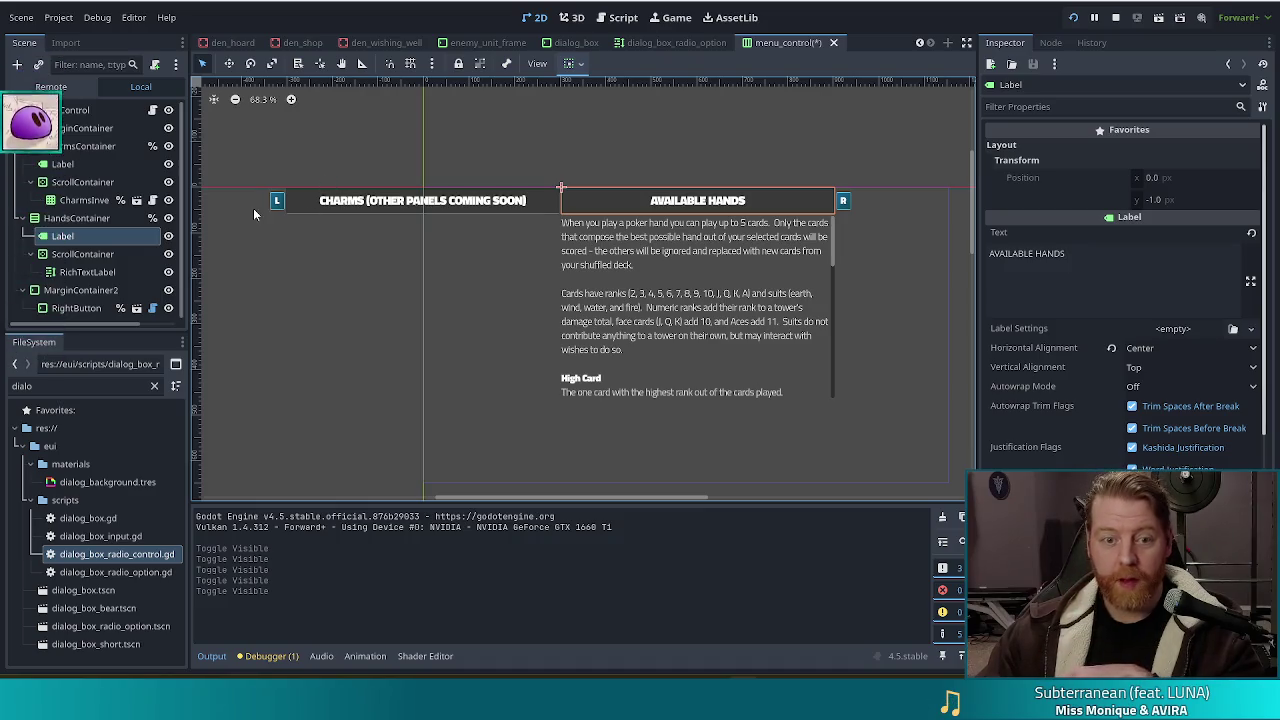
Hide the AVAILABLE HANDS and CHARMS titles and the L and R button containers
click(167, 236)
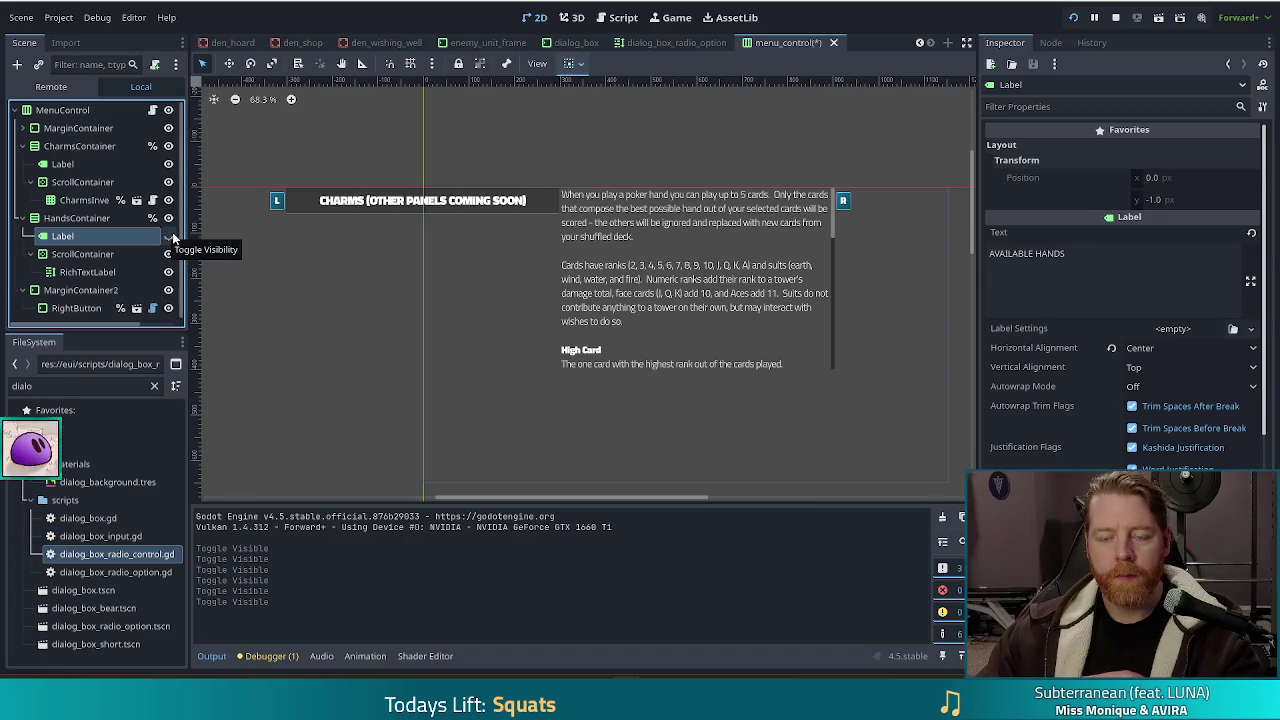
click(22, 146)
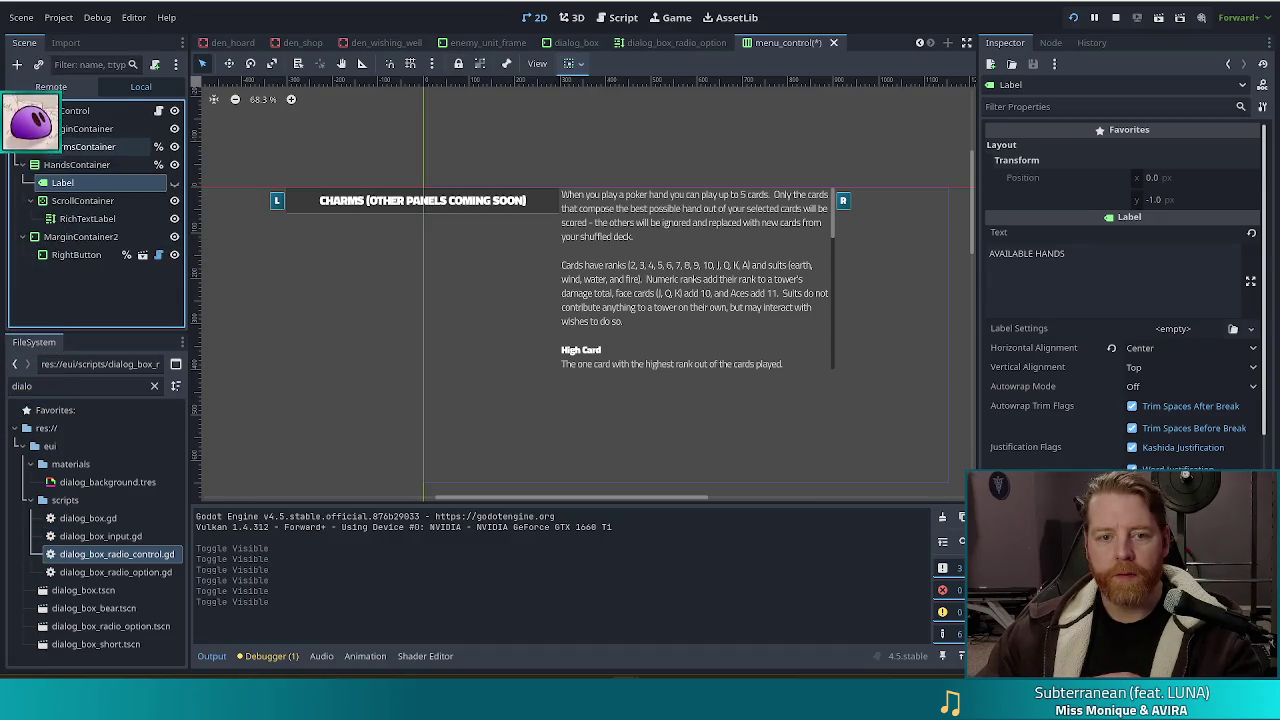
click(101, 240)
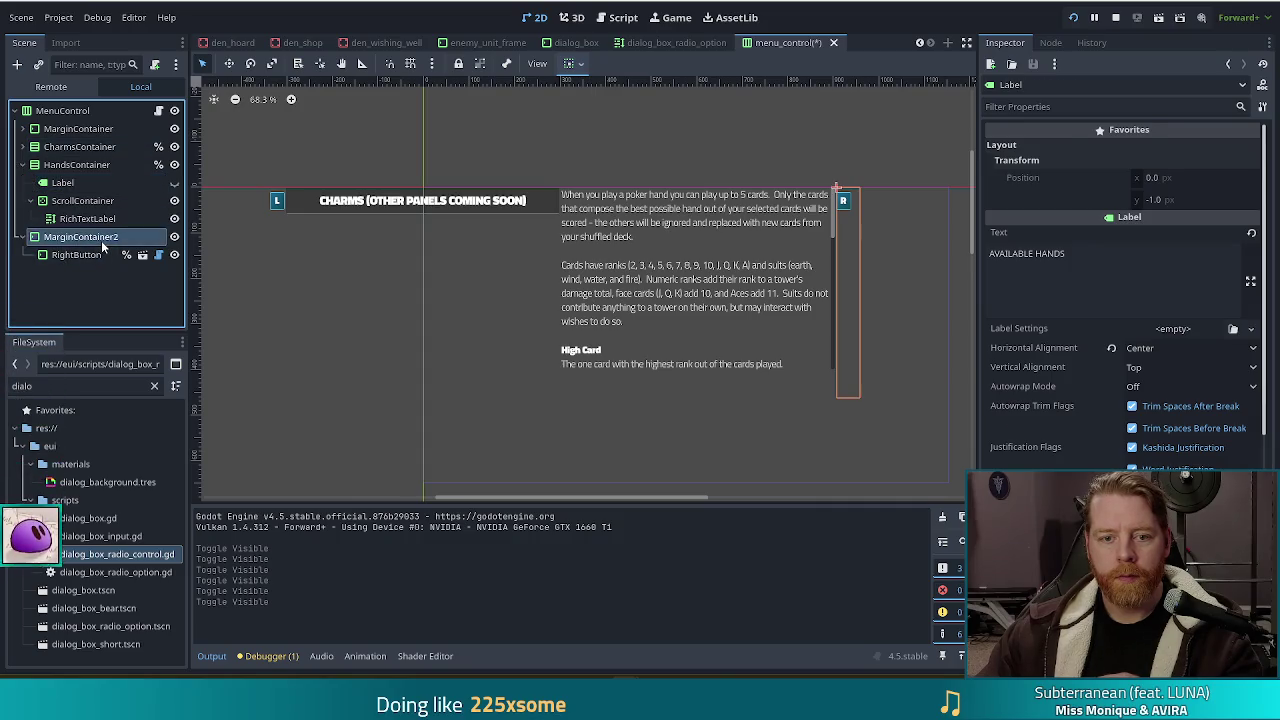
click(22, 129)
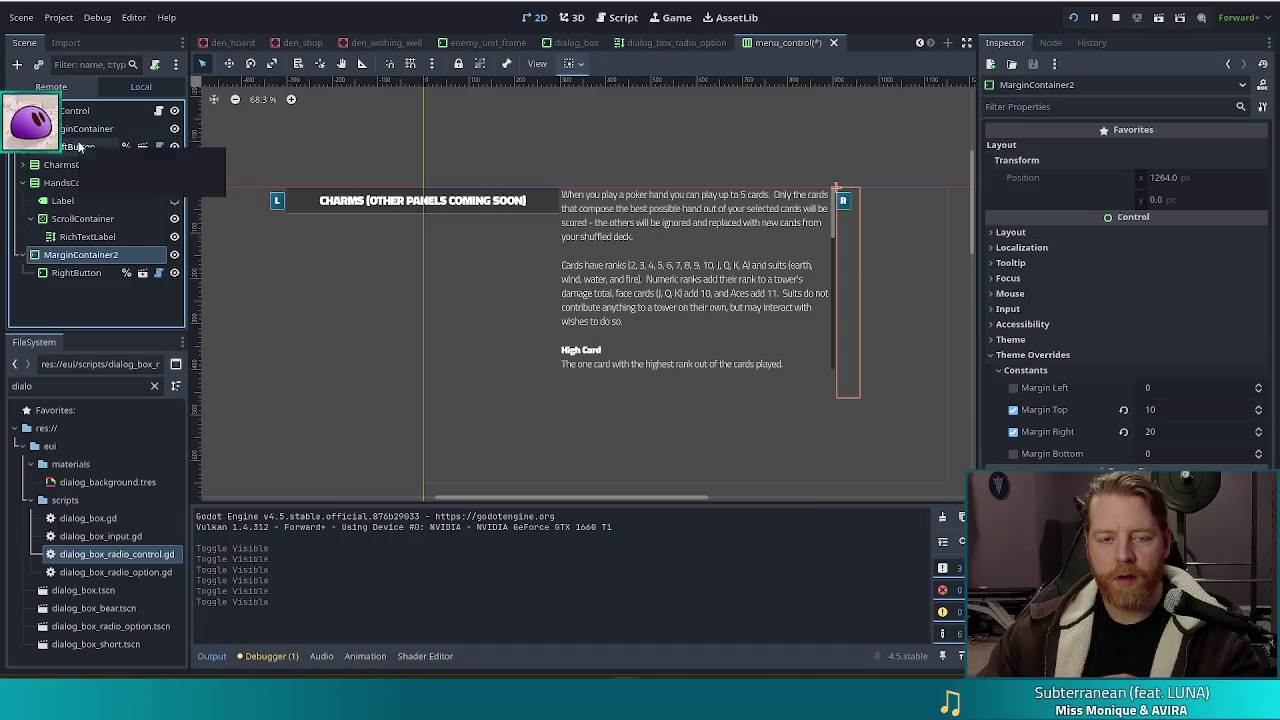
click(174, 129)
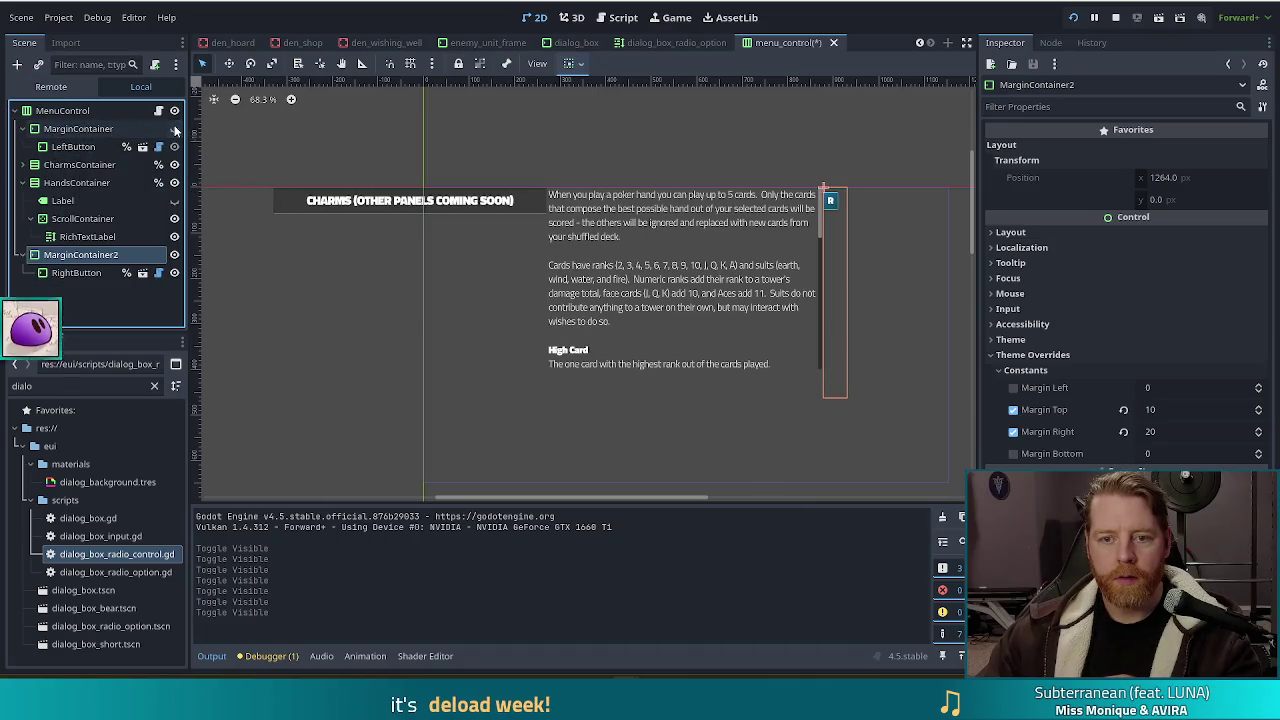
click(174, 255)
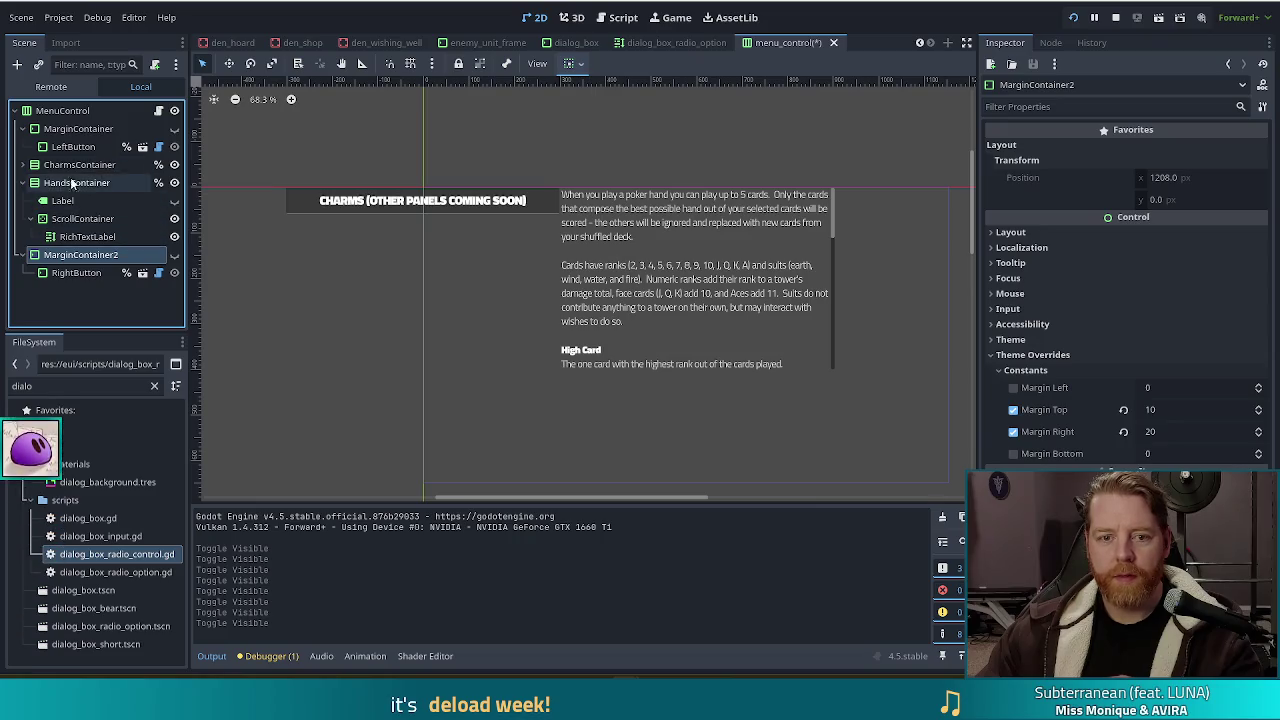
click(23, 165)
click(168, 182)
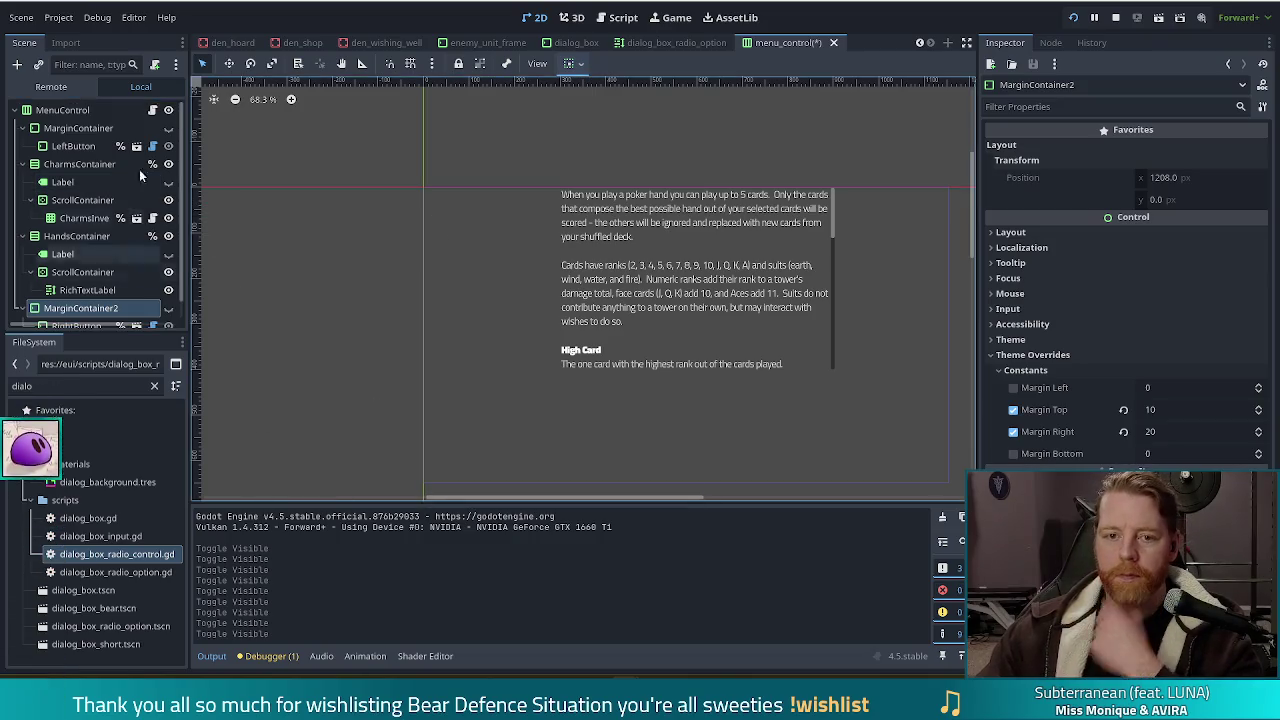
Save the MenuControl scene and open menu_control.gd
key(ctrl+s)
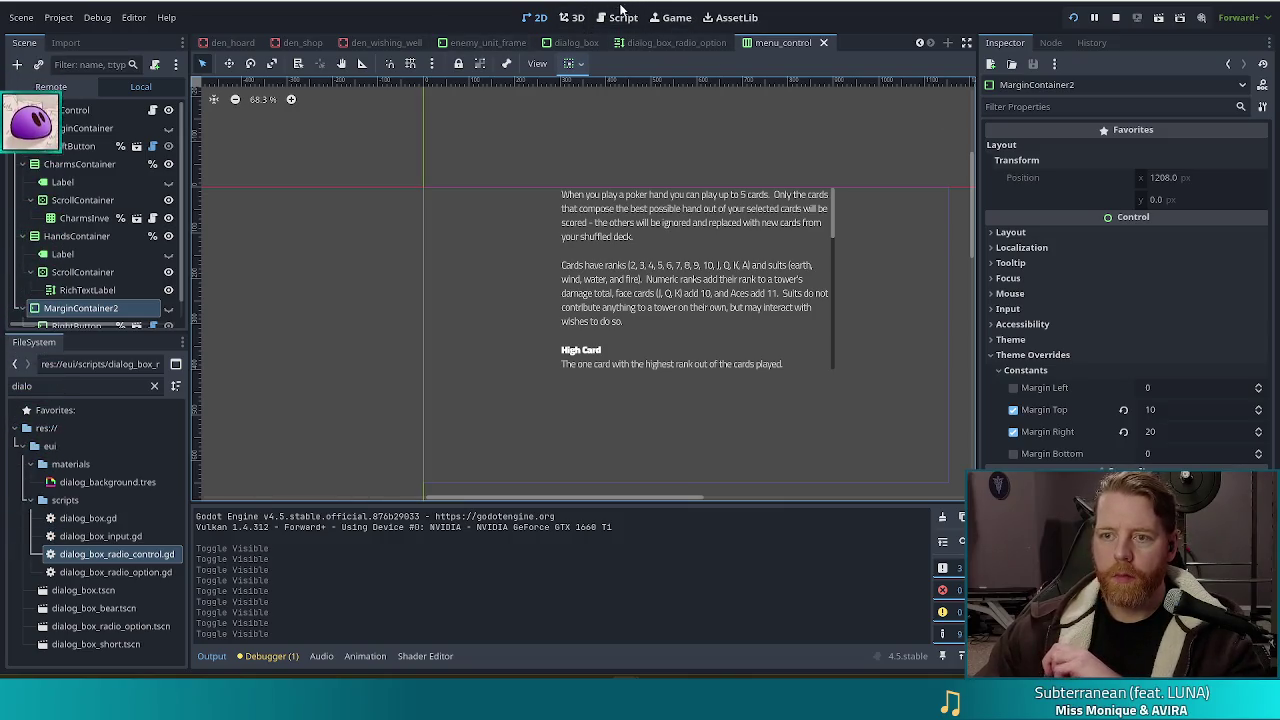
scroll(85, 227, down, 1)
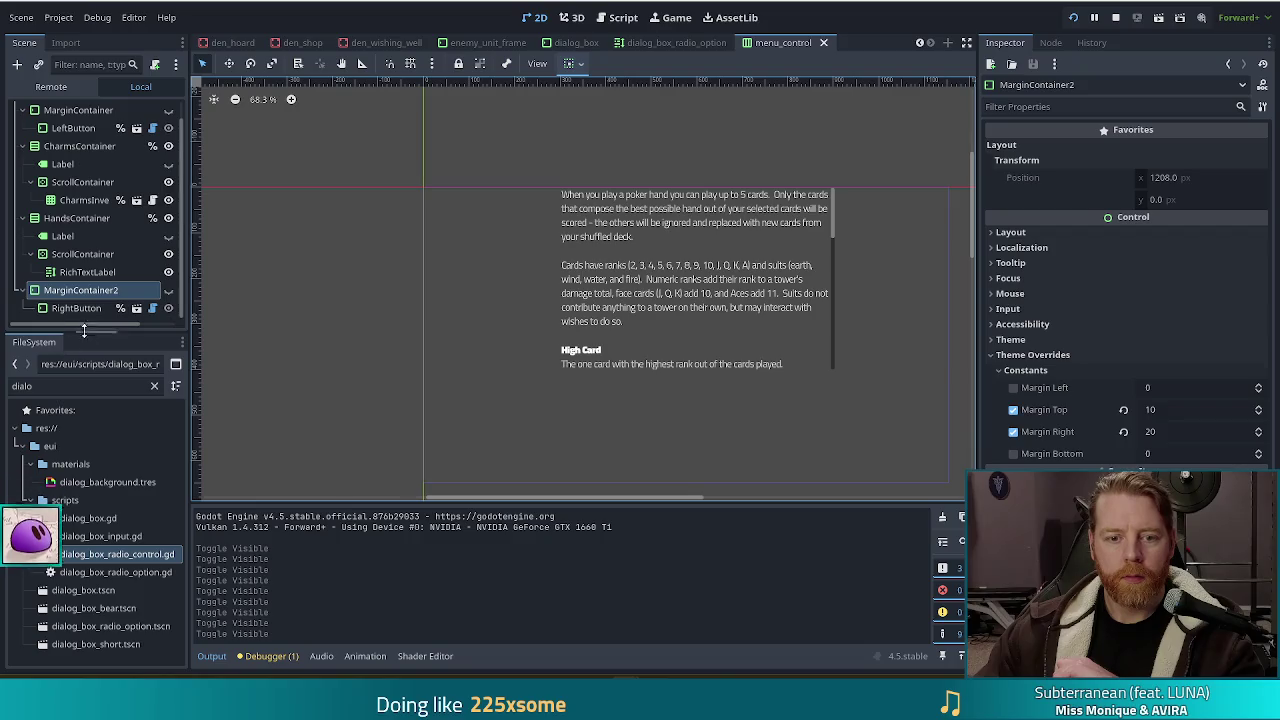
scroll(86, 220, up, 2)
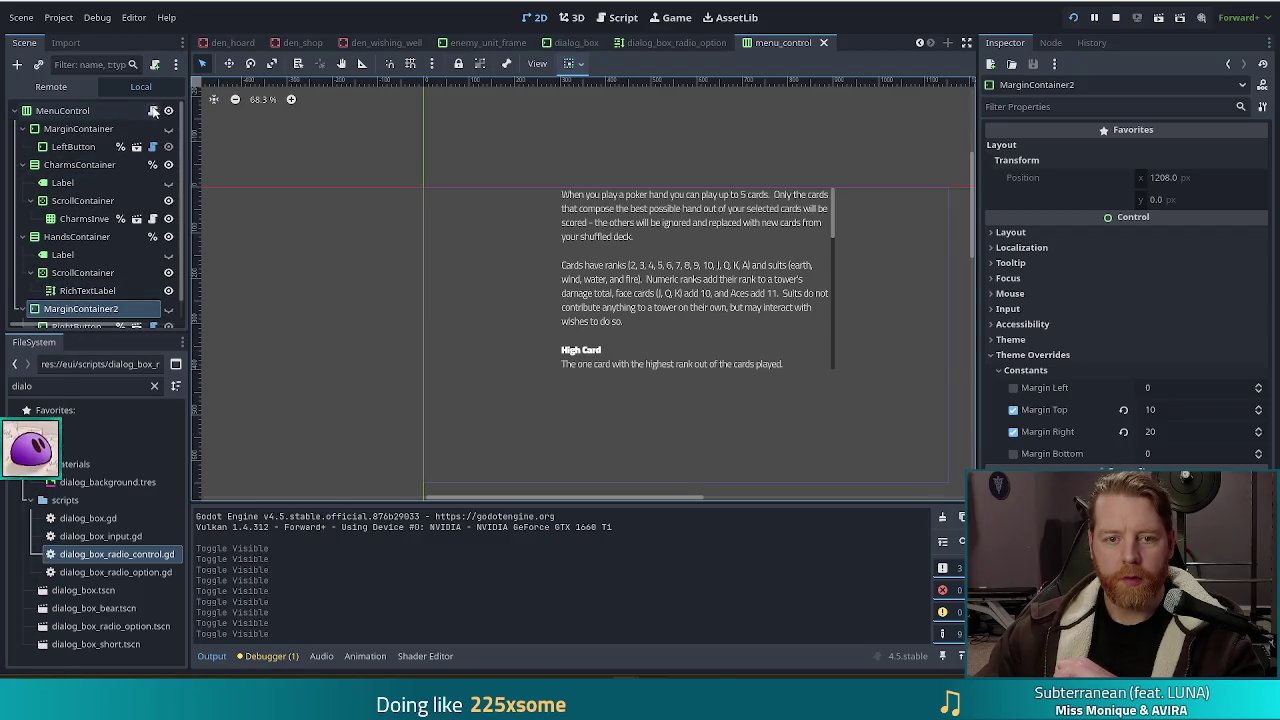
click(152, 110)
scroll(872, 232, down, 1)
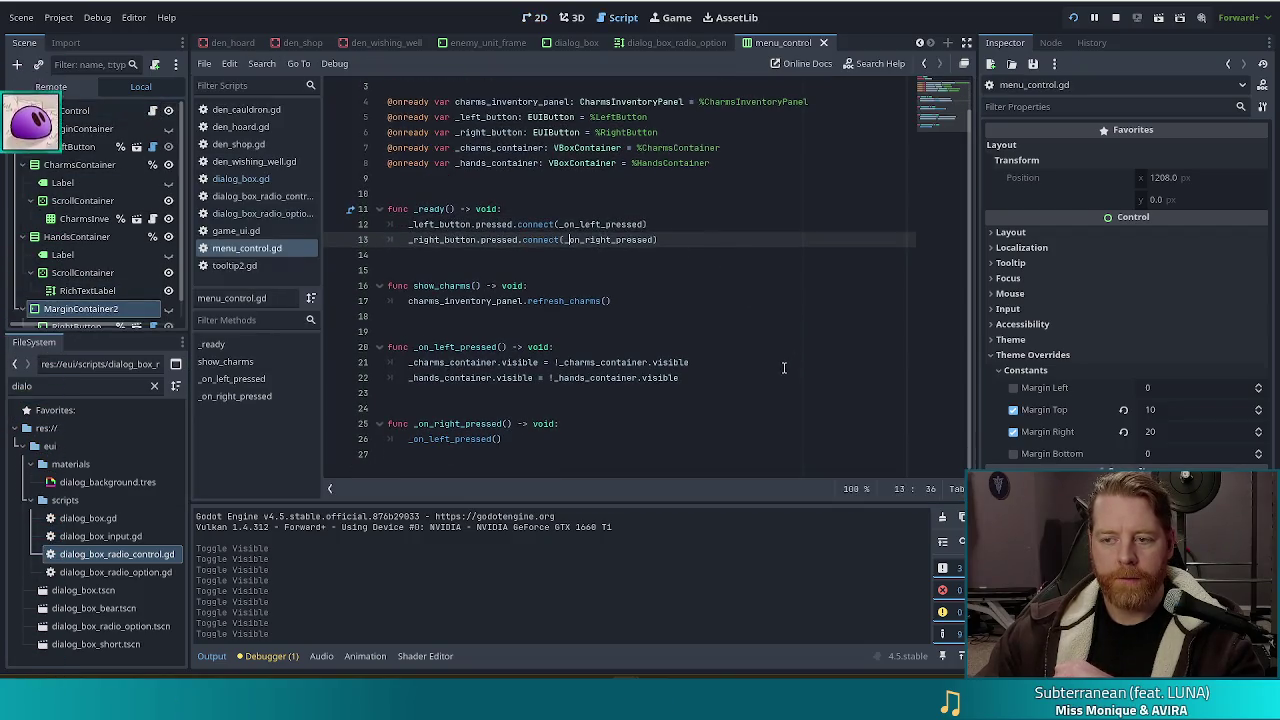
scroll(818, 268, up, 1)
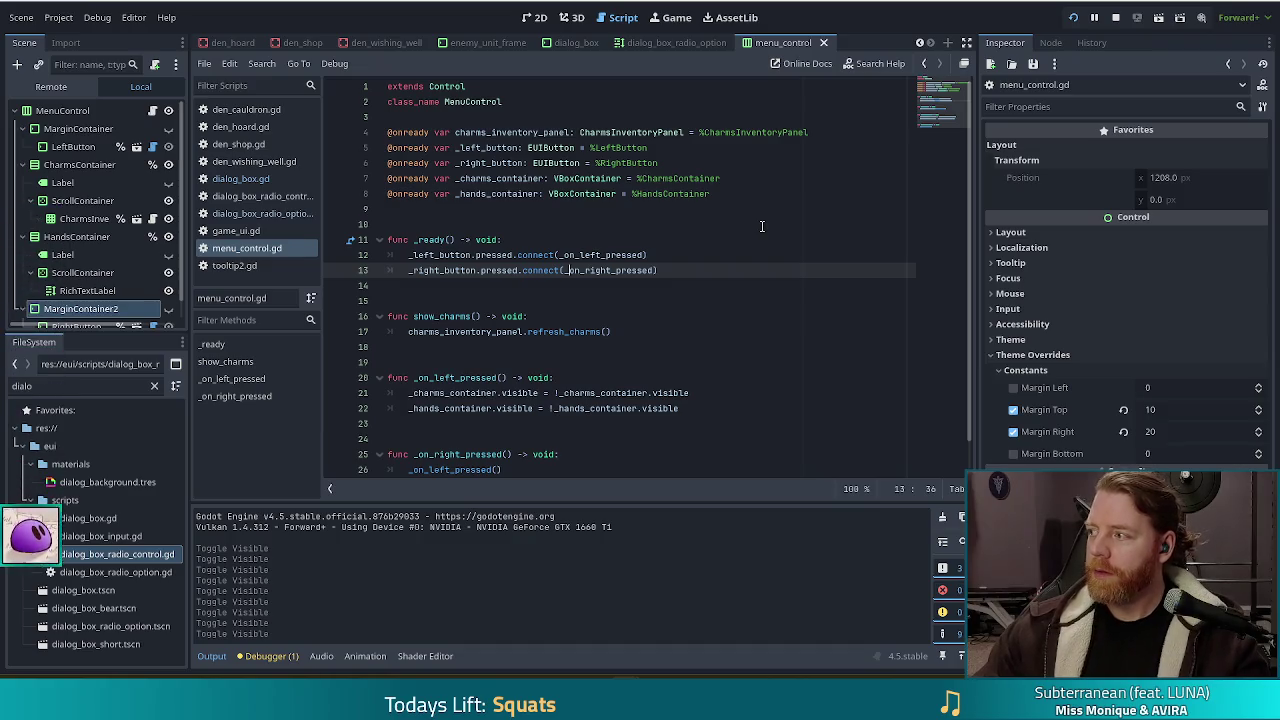
key(Up)
key(End)
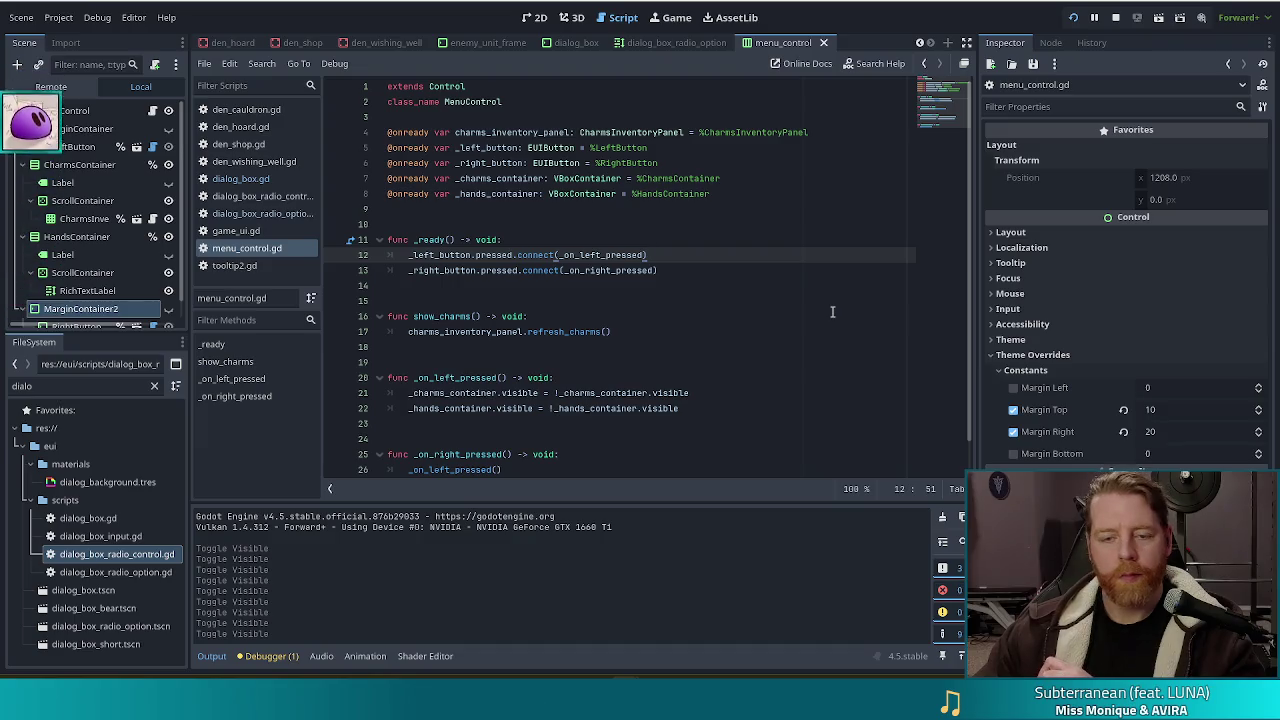
Open game_ui.gd and search for '_menu_dialog.sho' to find the menu dialog code
click(237, 232)
scroll(952, 160, up, 15)
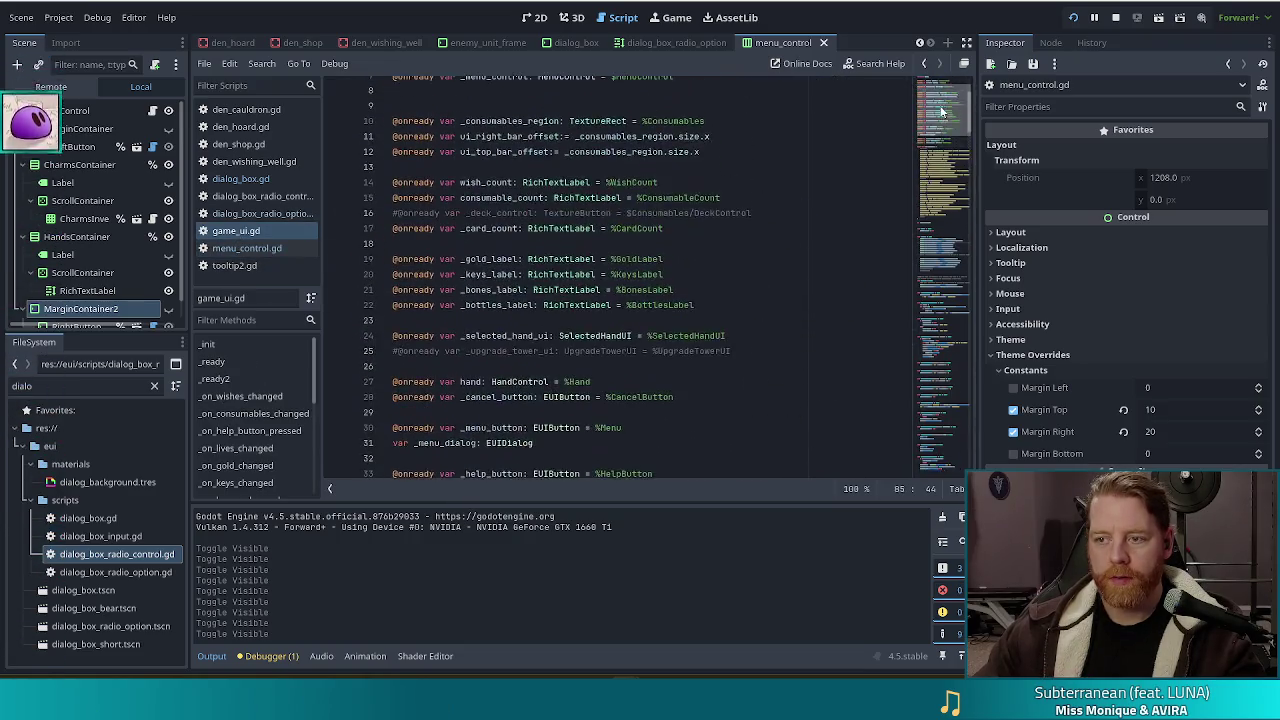
click(679, 181)
key(ctrl+f)
text(menu)
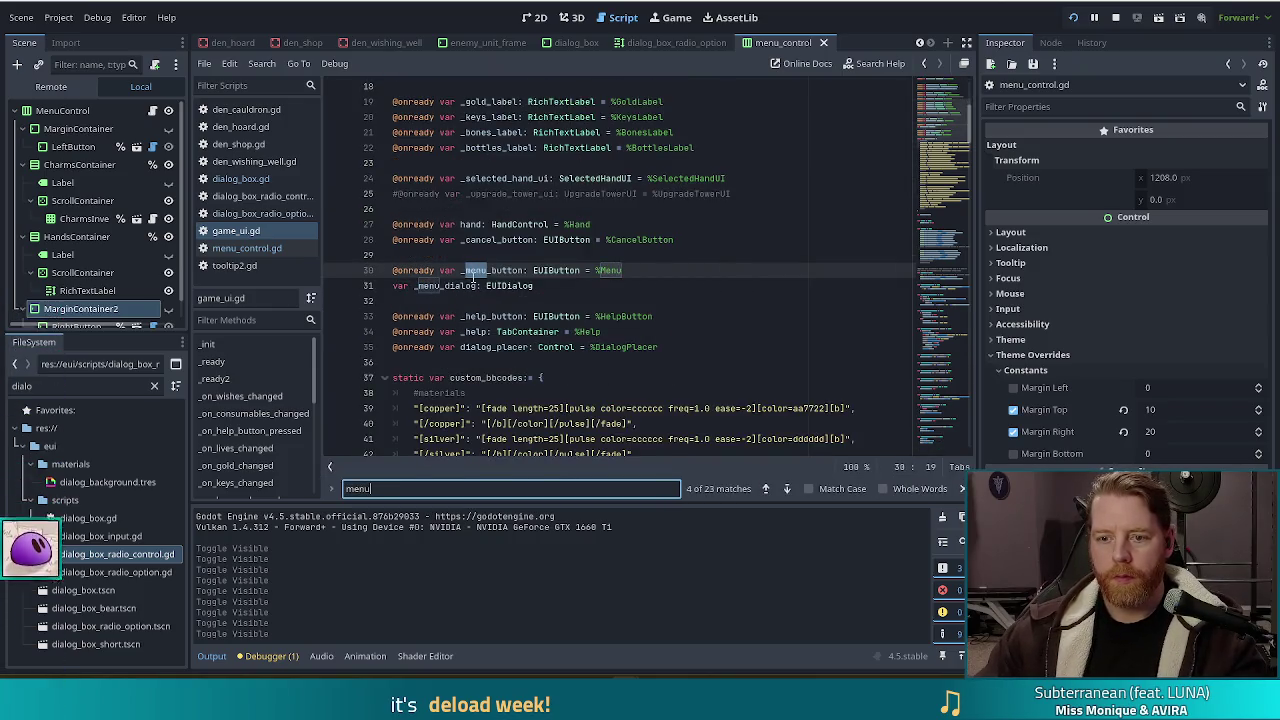
click(439, 286)
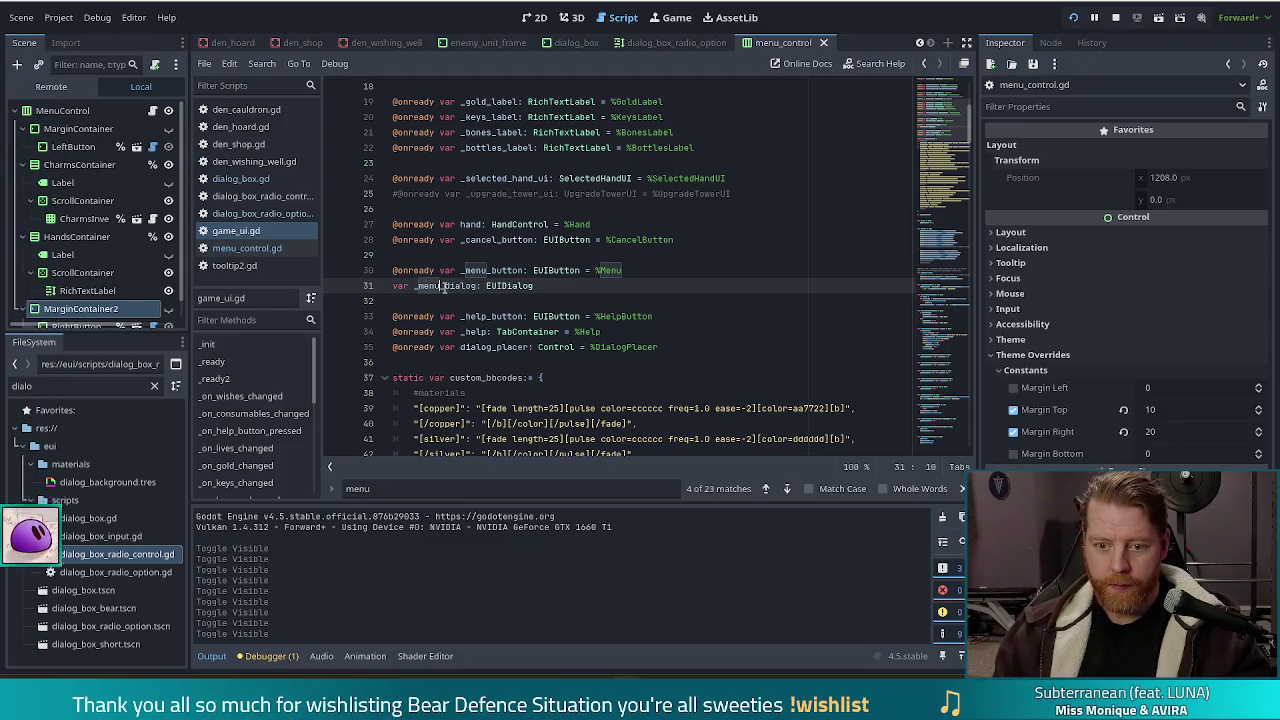
click(400, 490)
text(_dialog.h)
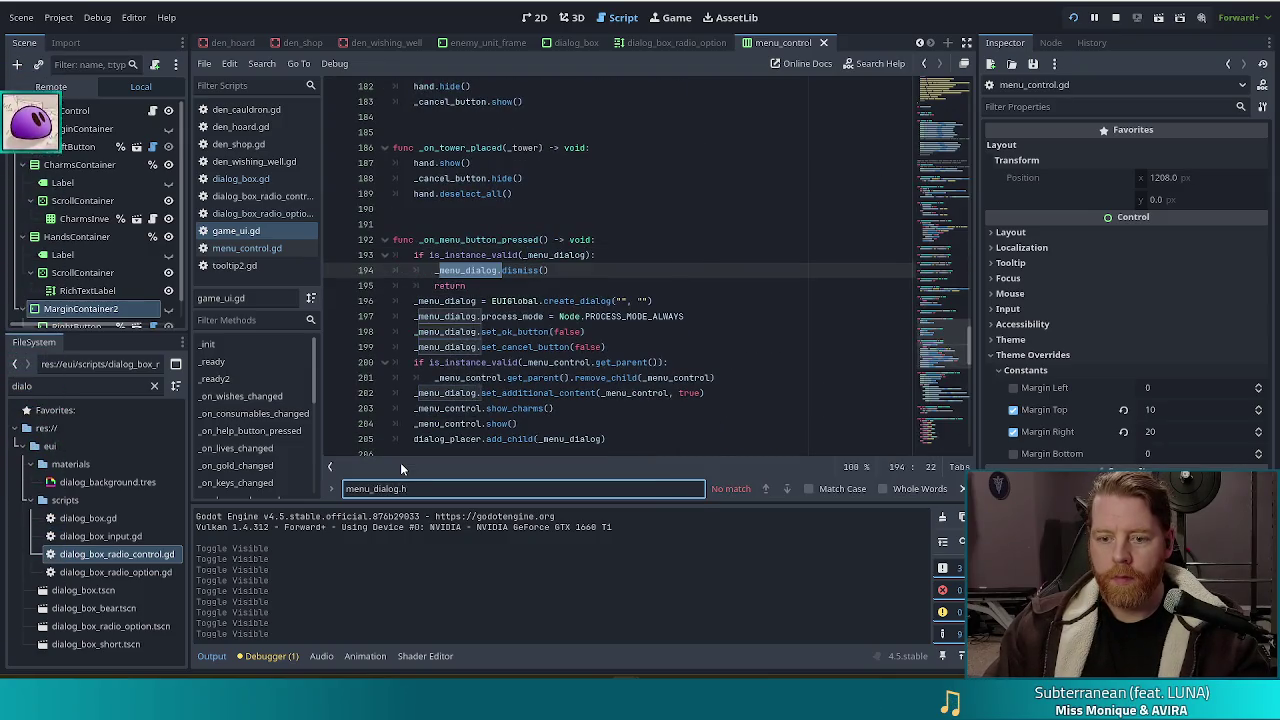
key(BackSpace)
text(sho)
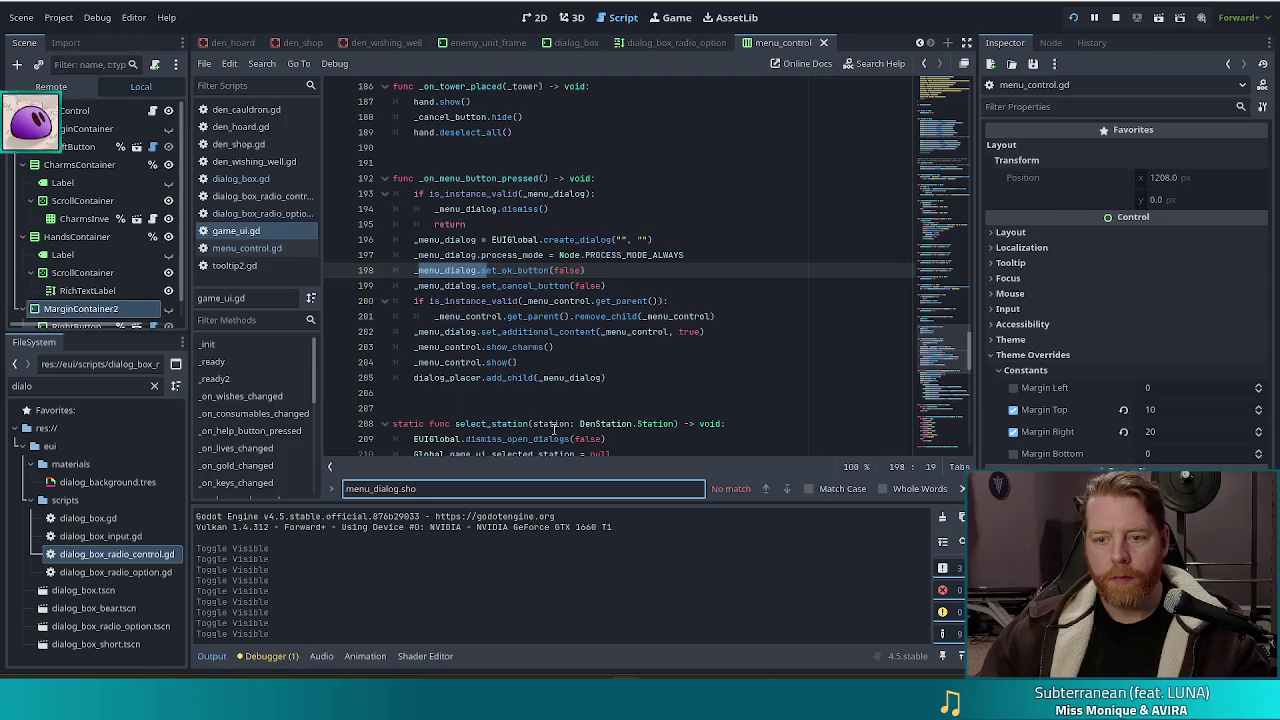
click(611, 362)
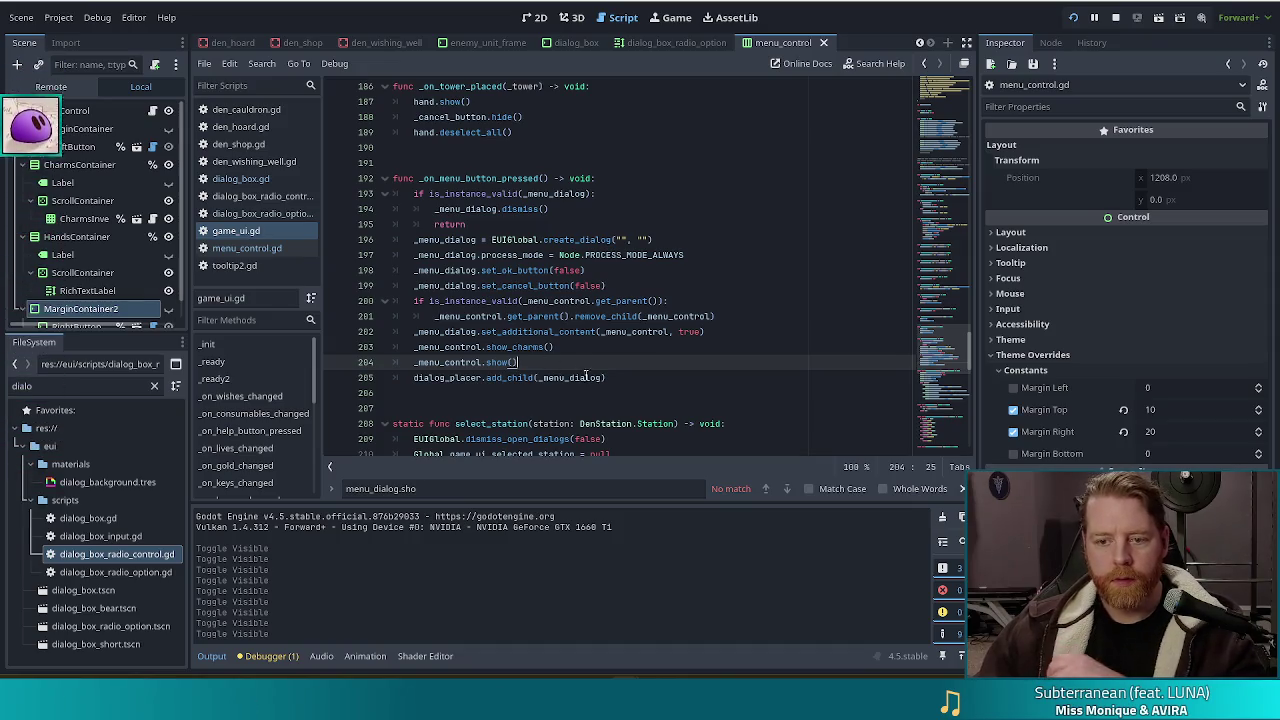
Inspect the show() and add_child lines, then place the caret after the create_dialog call
mouse_move(606, 378)
mouse_down()
mouse_move(560, 376)
mouse_move(563, 364)
mouse_move(414, 378)
mouse_up()
drag(612, 378, 413, 378)
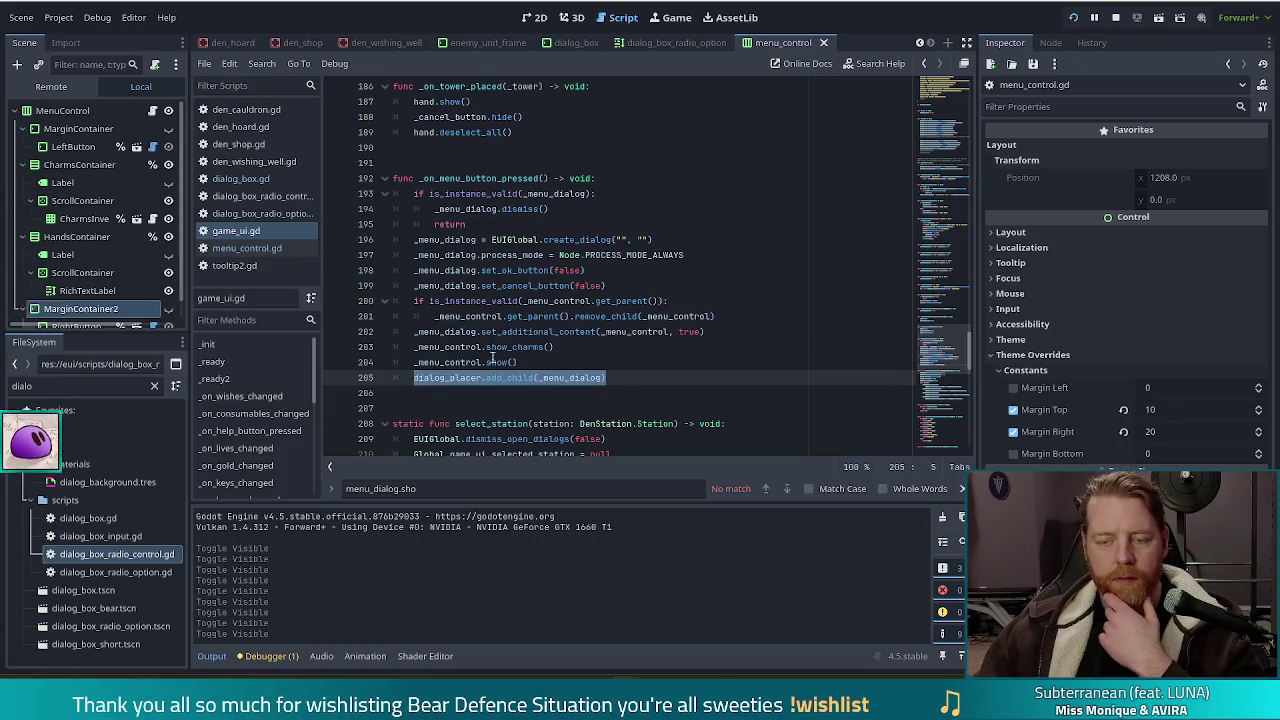
click(584, 378)
click(622, 377)
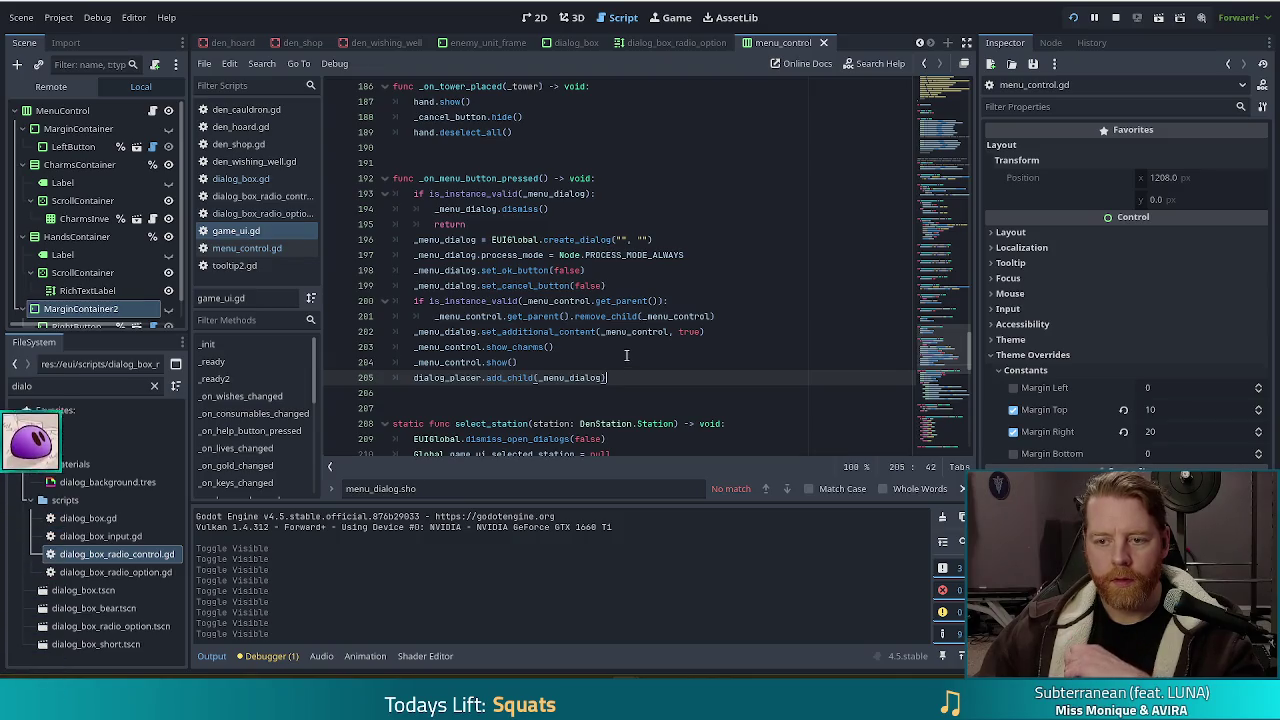
drag(608, 378, 617, 369)
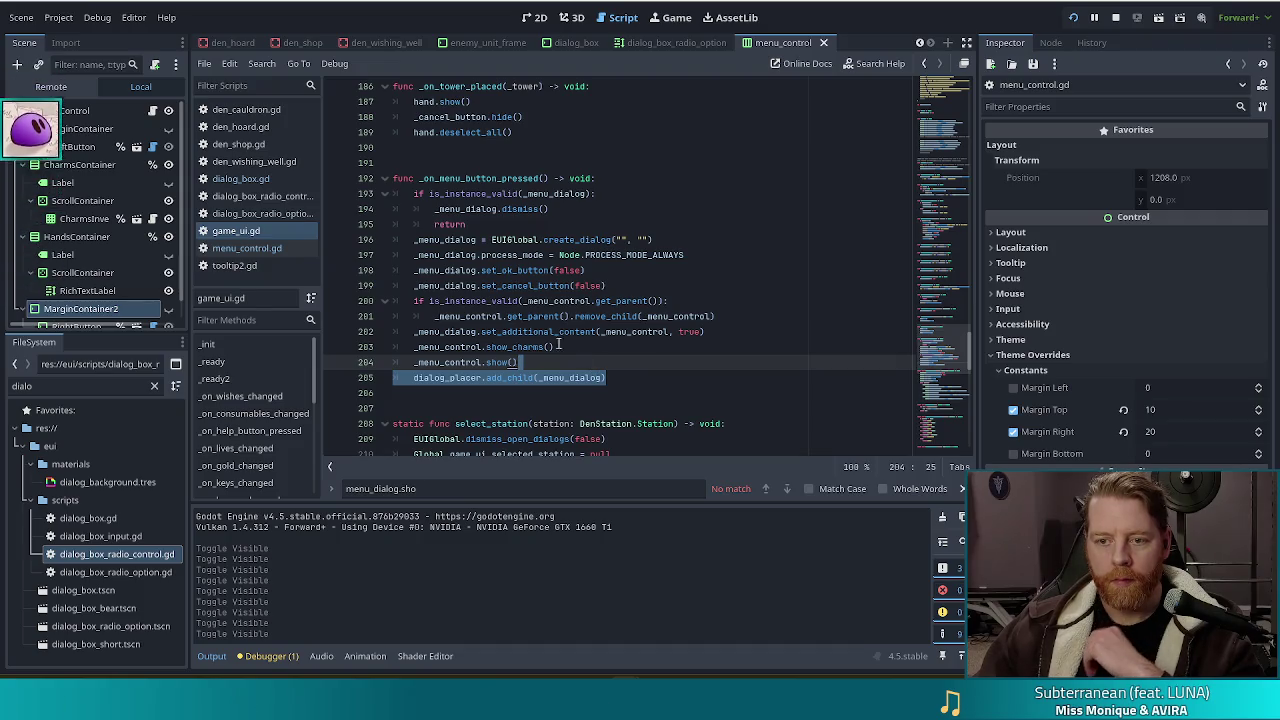
click(632, 373)
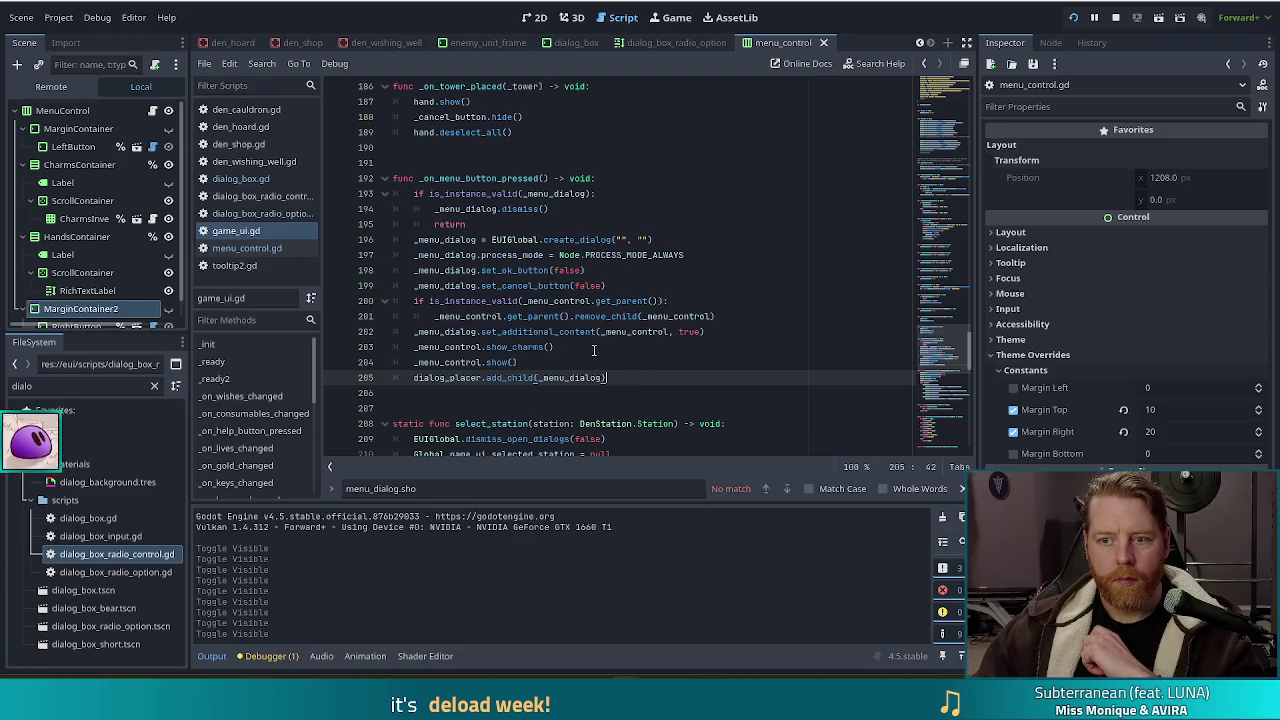
click(685, 236)
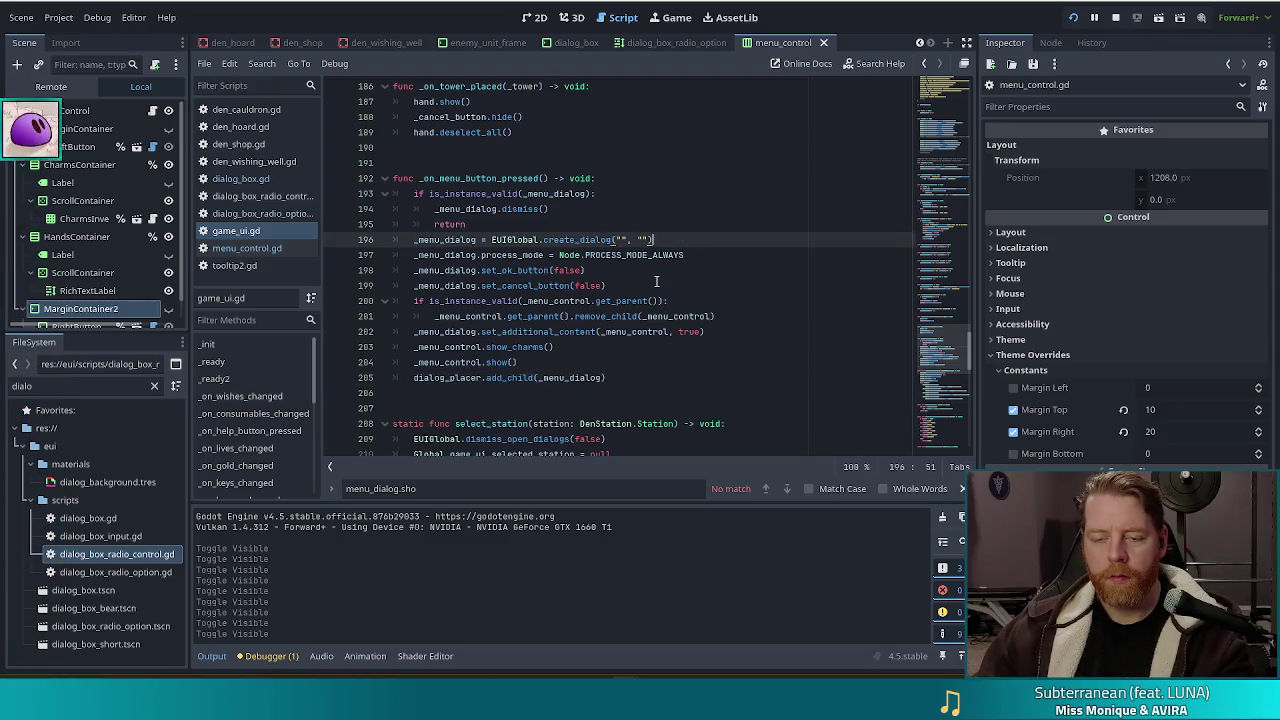
Copy the HOARD add_radio_option line from den_cauldron.gd into game_ui.gd as line 197
key(Return)
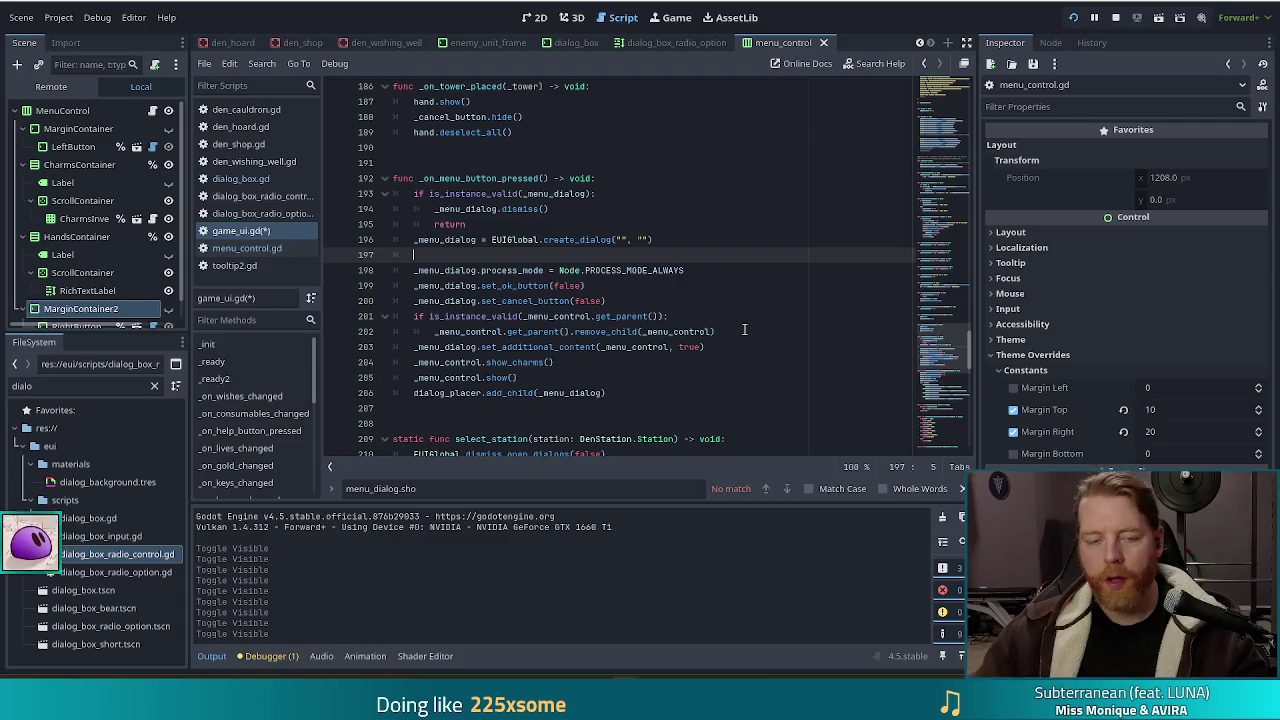
click(246, 109)
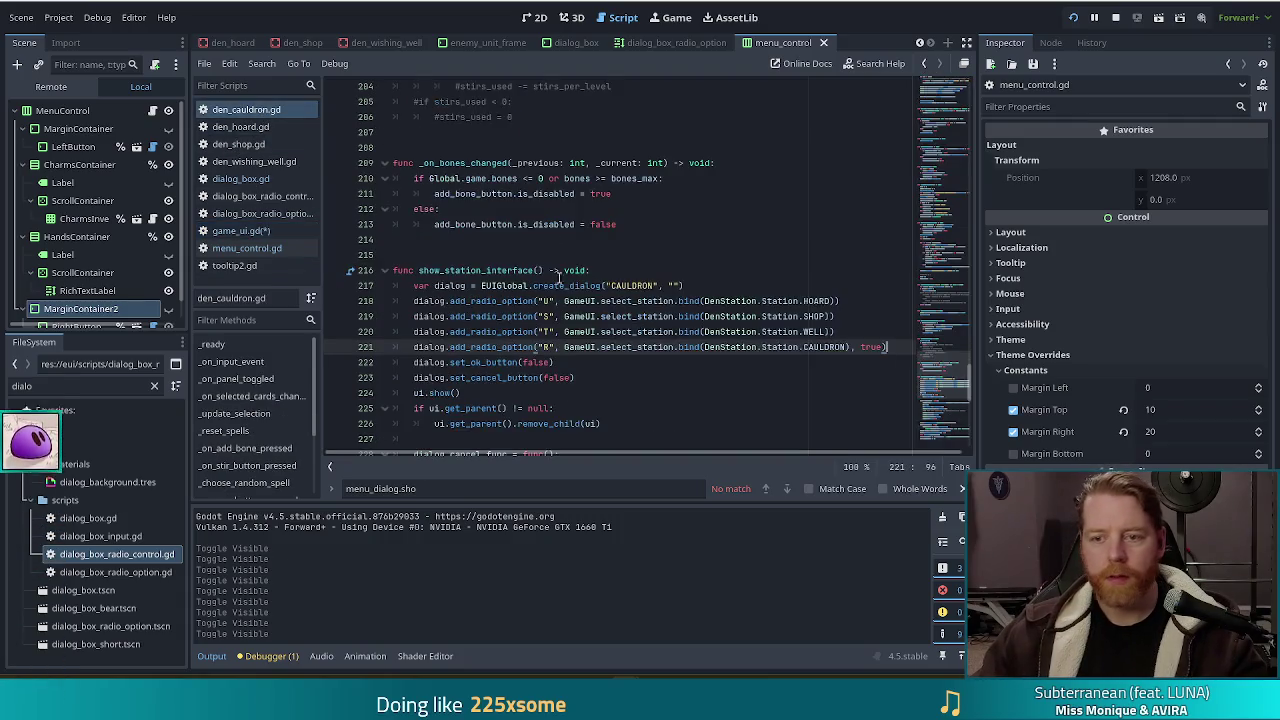
click(590, 285)
drag(858, 301, 857, 290)
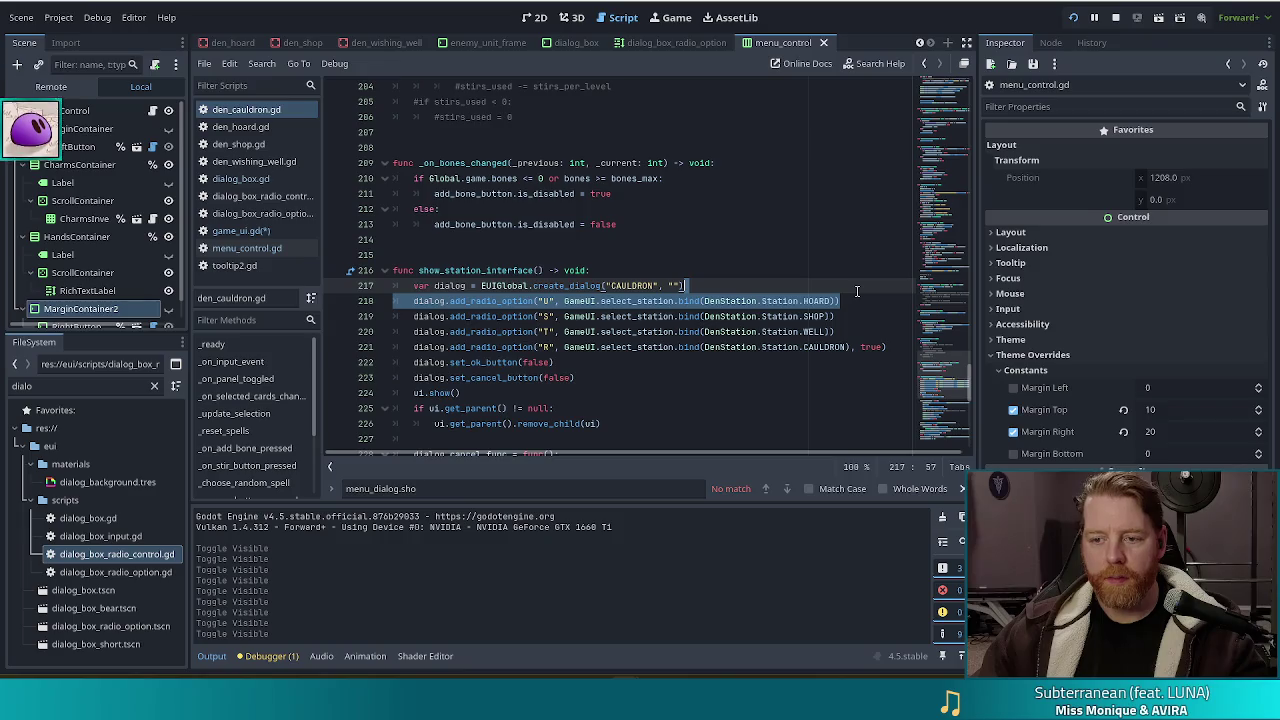
click(241, 230)
text(dialog.add_radio_option("U", GameUI.select_station.bind(DenStation.Station.HOARD)))
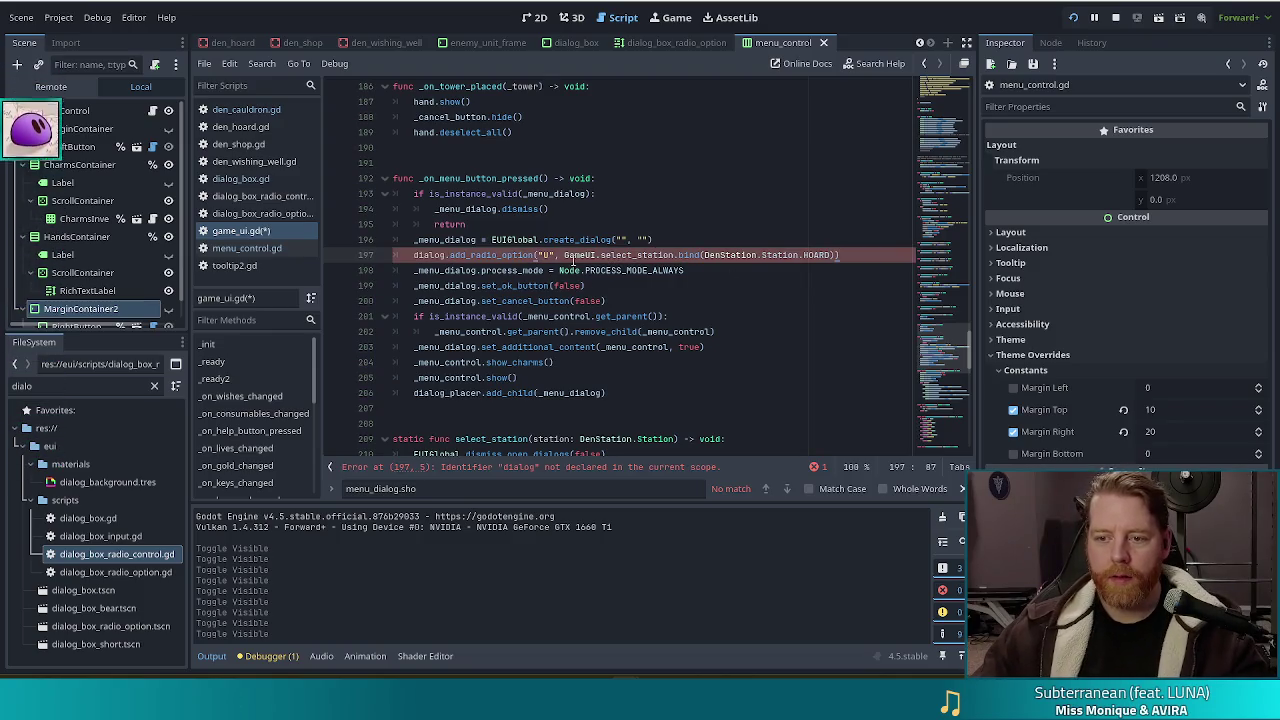
click(564, 255)
Replace line 197's select_station callback with print.bind("Thanks for the raid")
drag(564, 255, 838, 255)
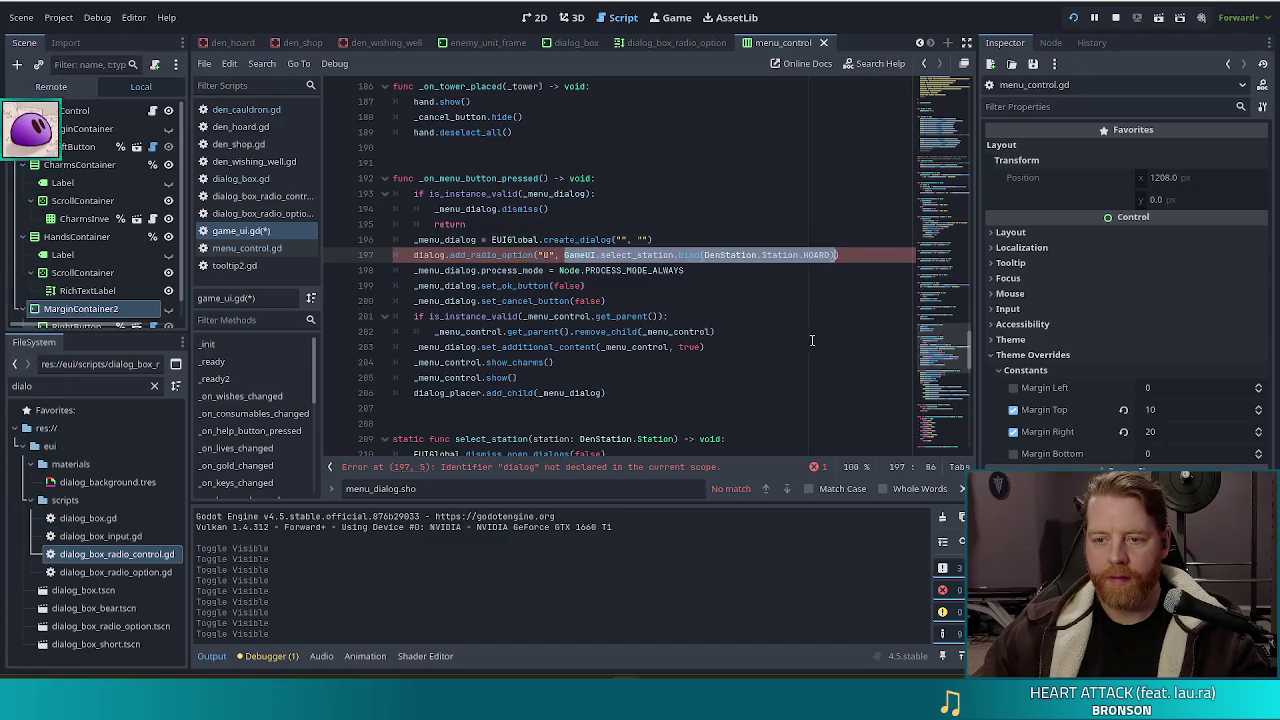
text(print)
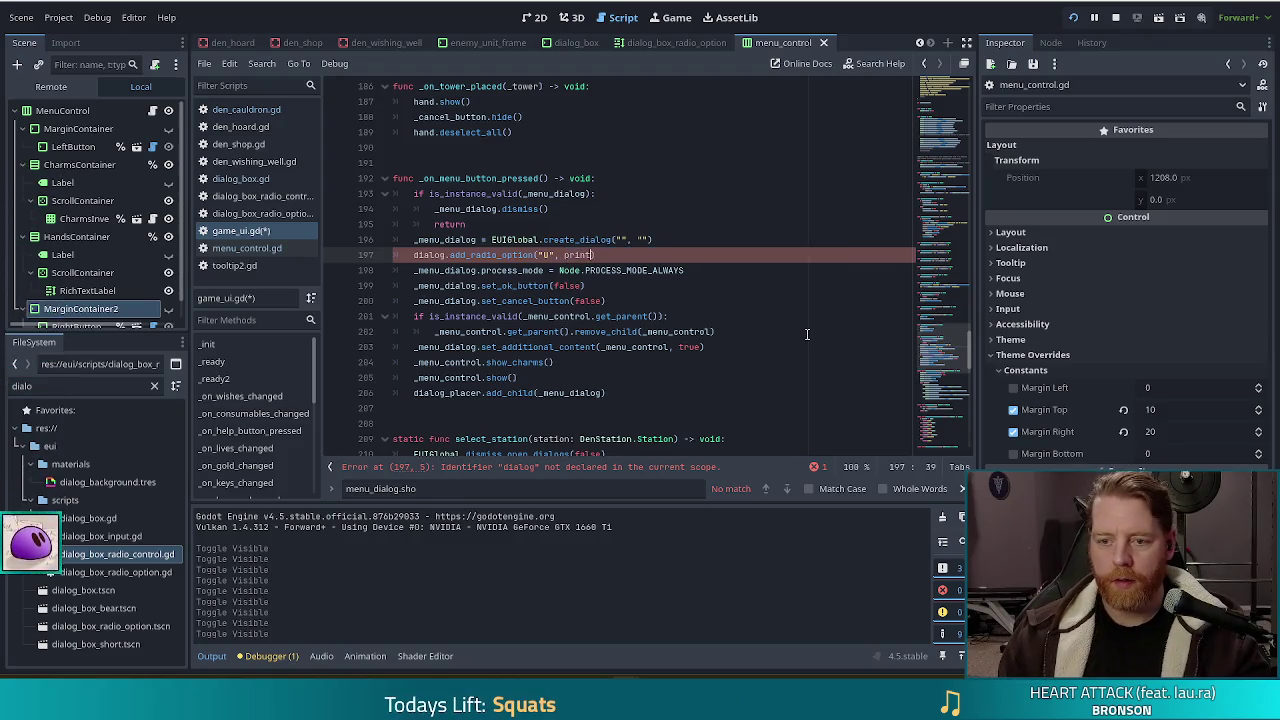
text(.bind()
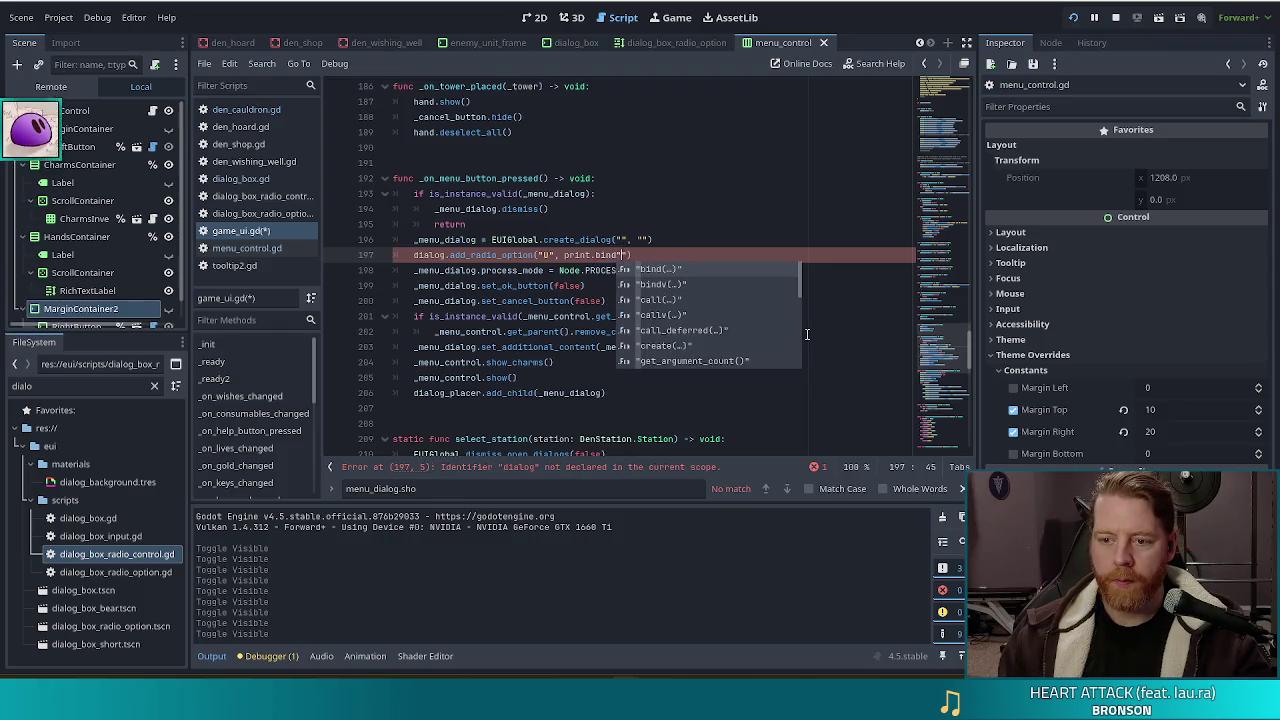
key(Escape)
text(("Thanks f)
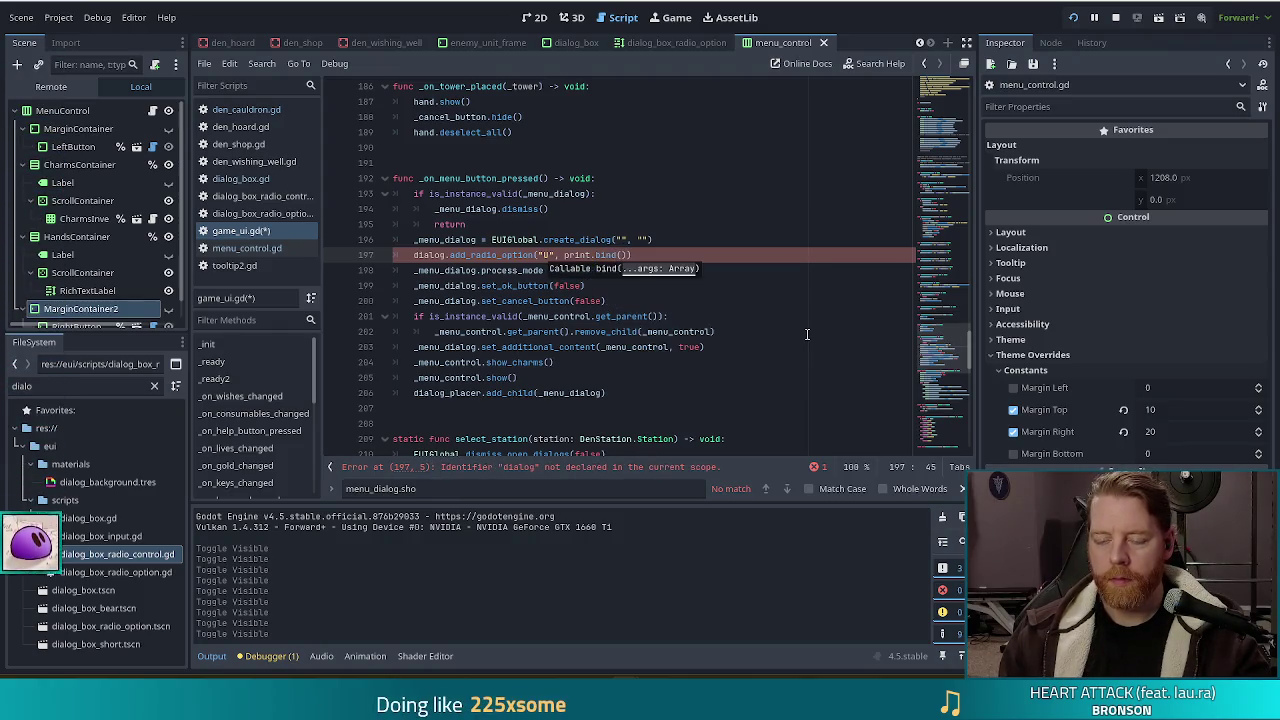
text(or the raid mochie)
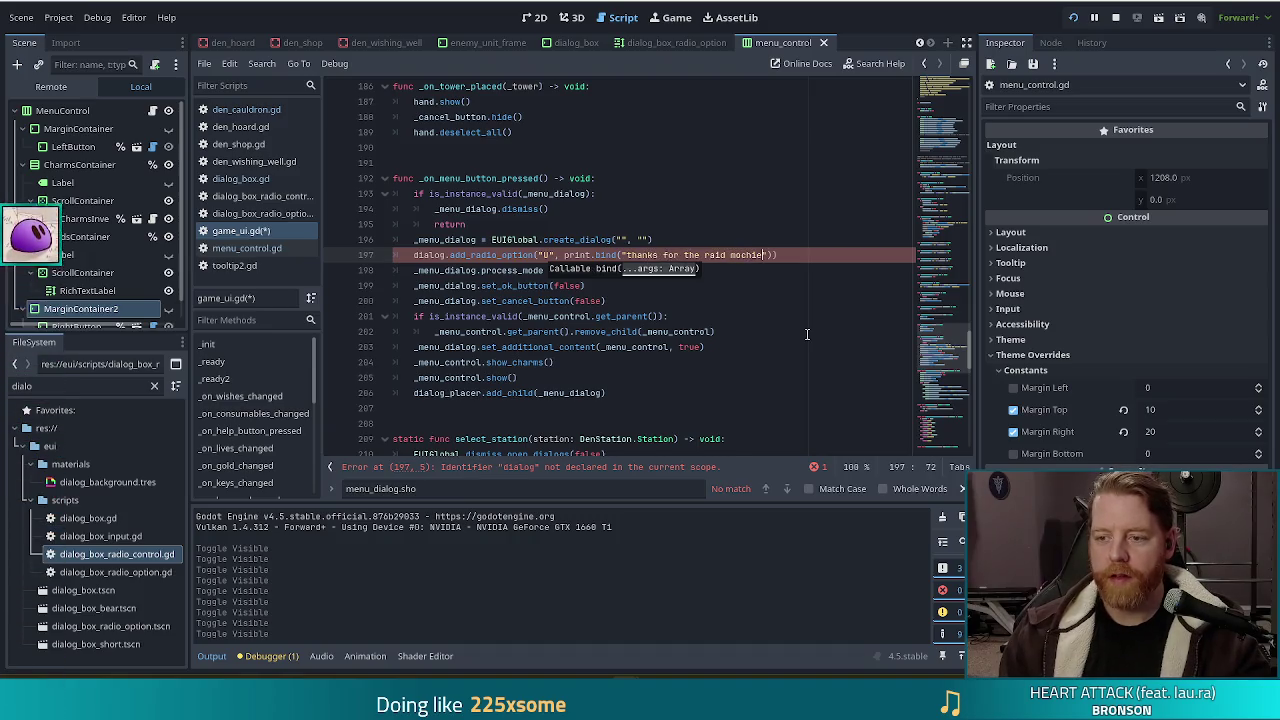
key(BackSpace)
text(mochi)
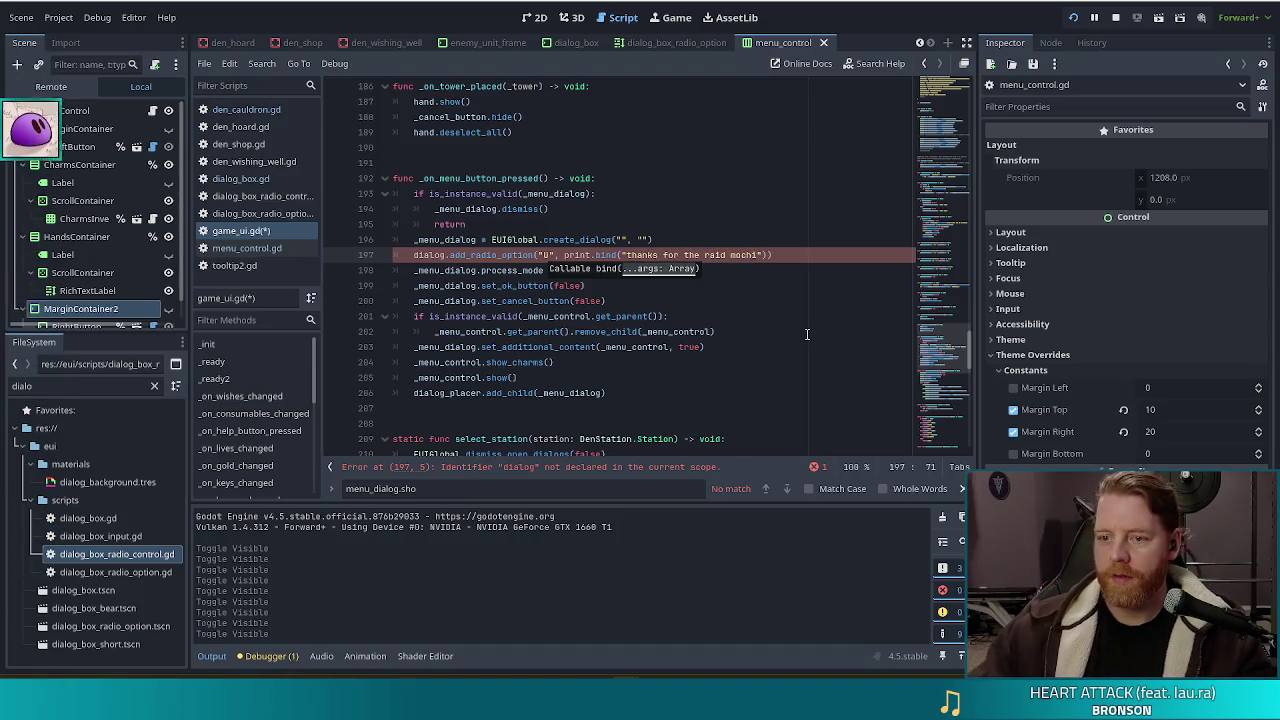
Rename the undeclared 'dialog' on line 197 to _menu_dialog
click(559, 254)
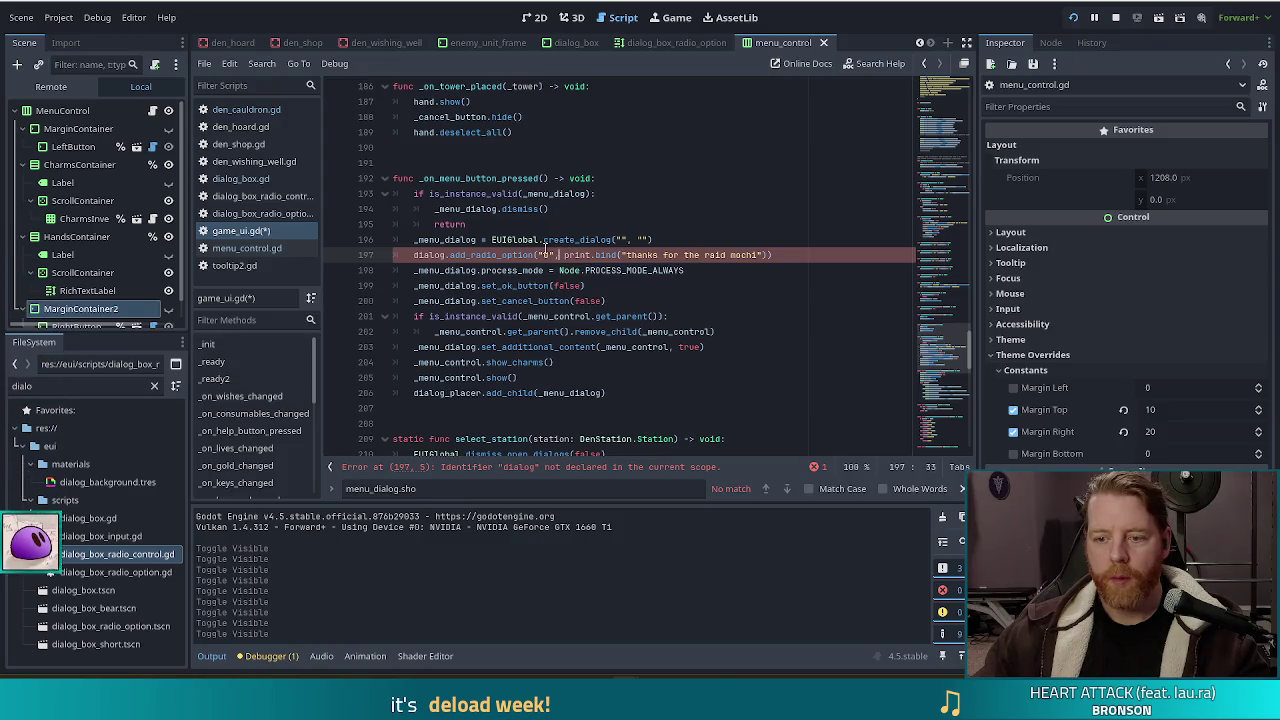
double_click(430, 254)
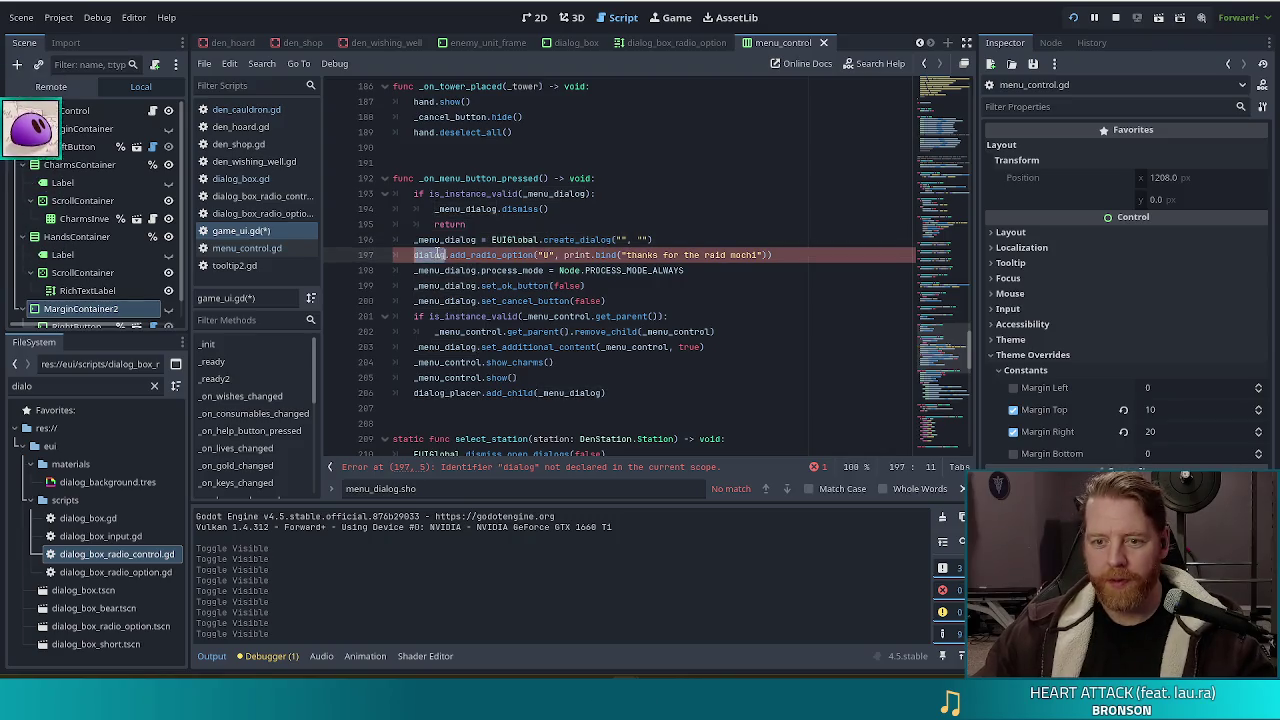
text(_menu_dialog)
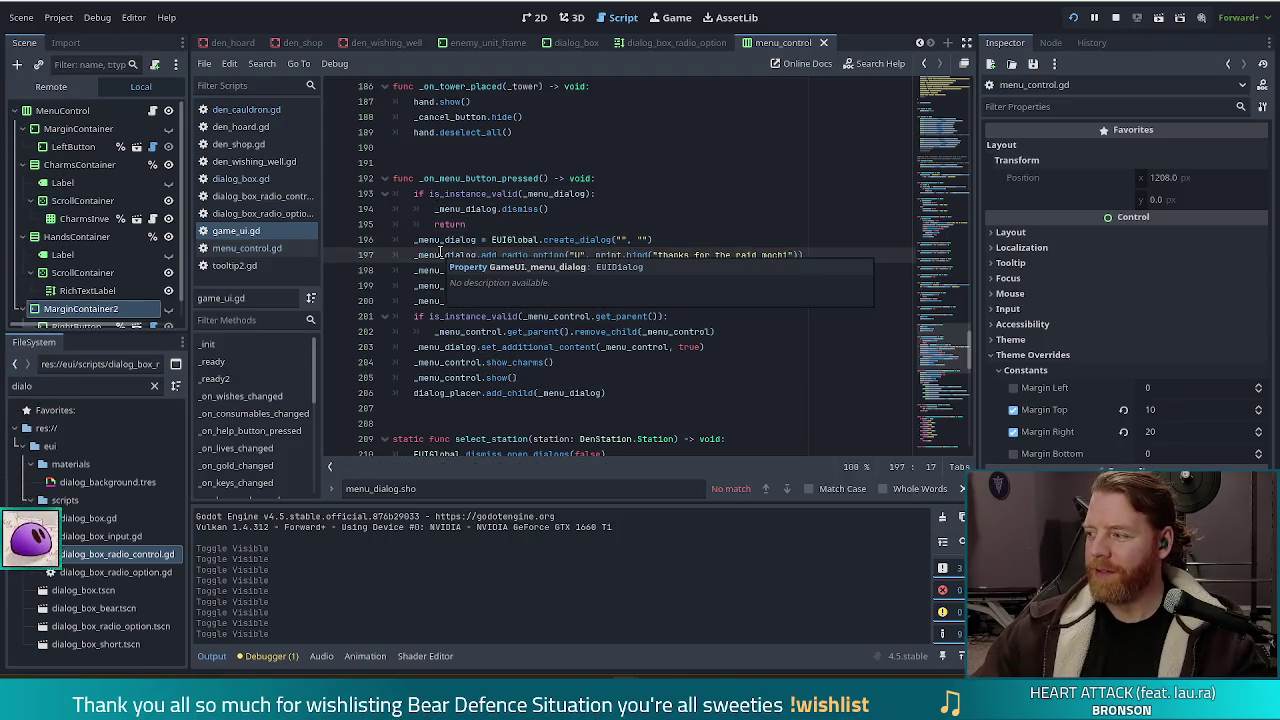
click(612, 229)
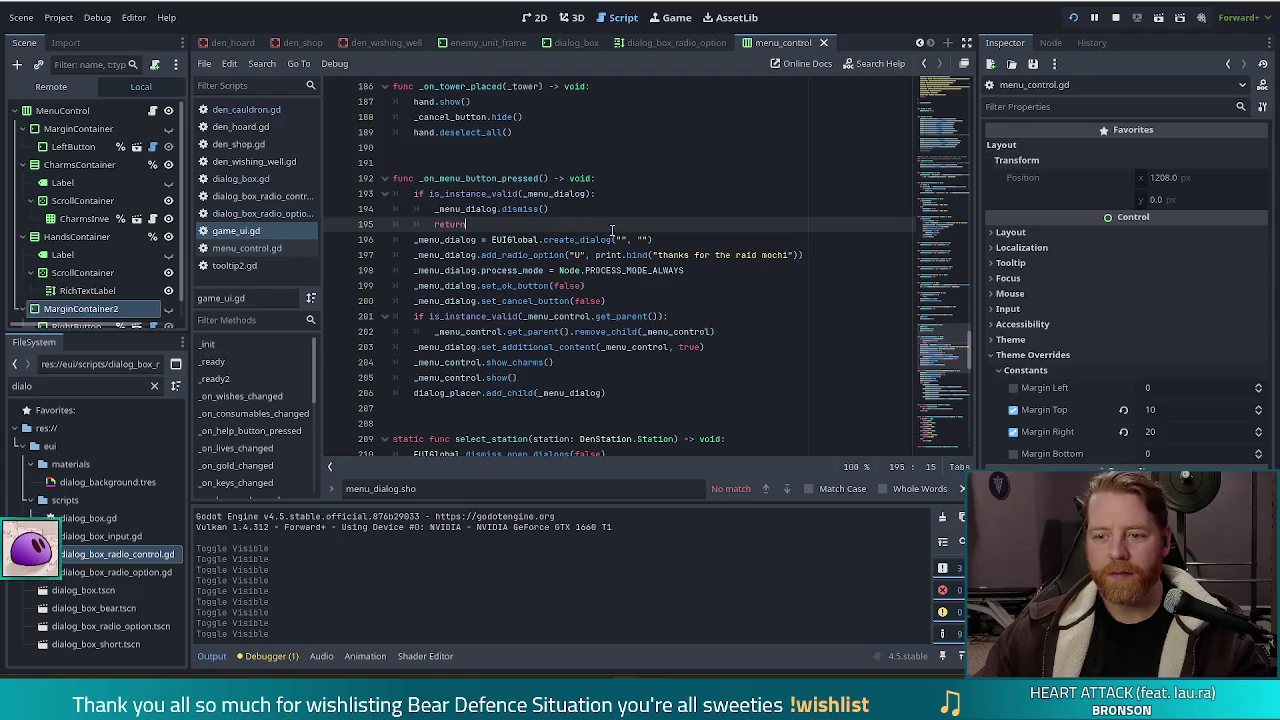
drag(585, 255, 596, 255)
click(577, 255)
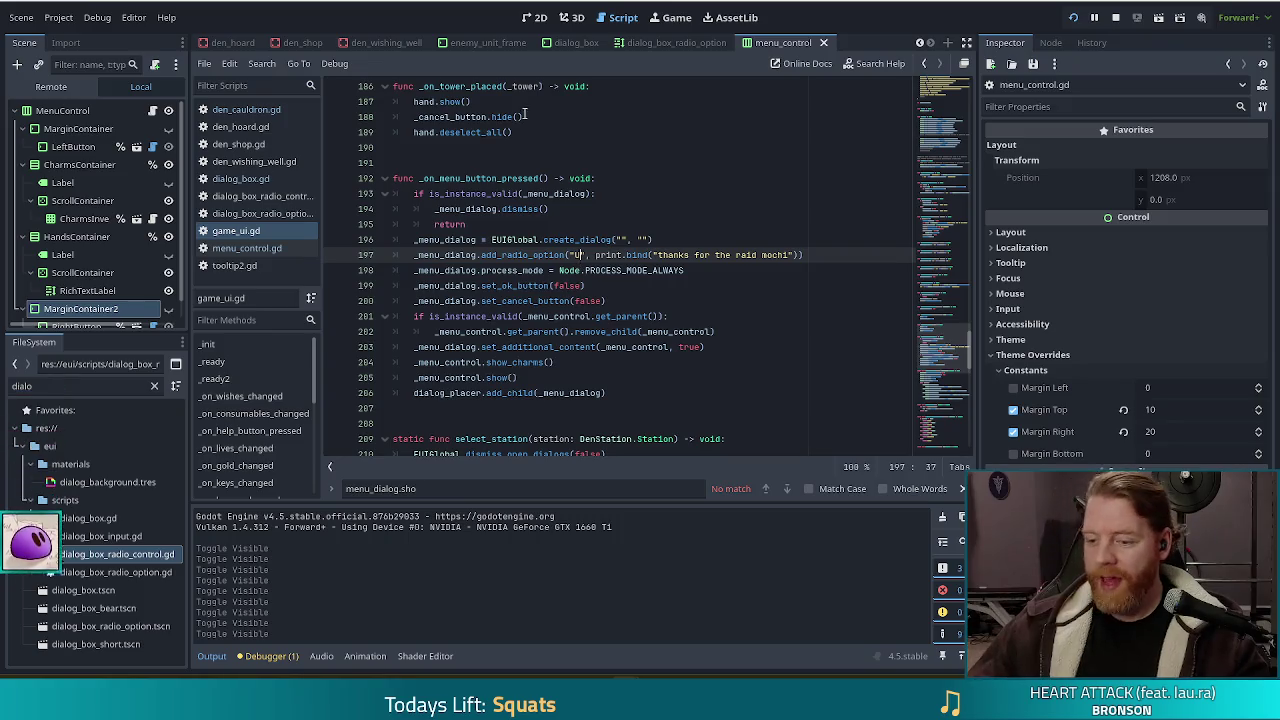
key(alt+Tab)
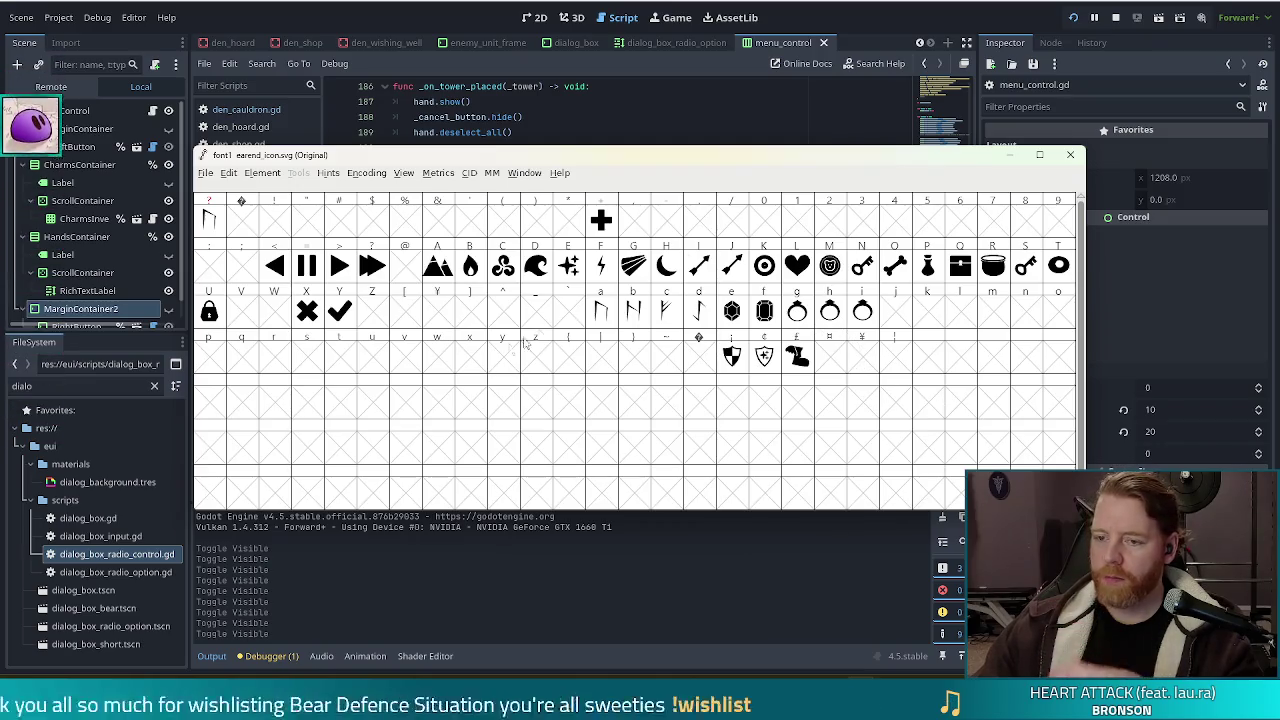
Duplicate the 'U' thank-you radio-option line in game_ui.gd
key(alt+Tab)
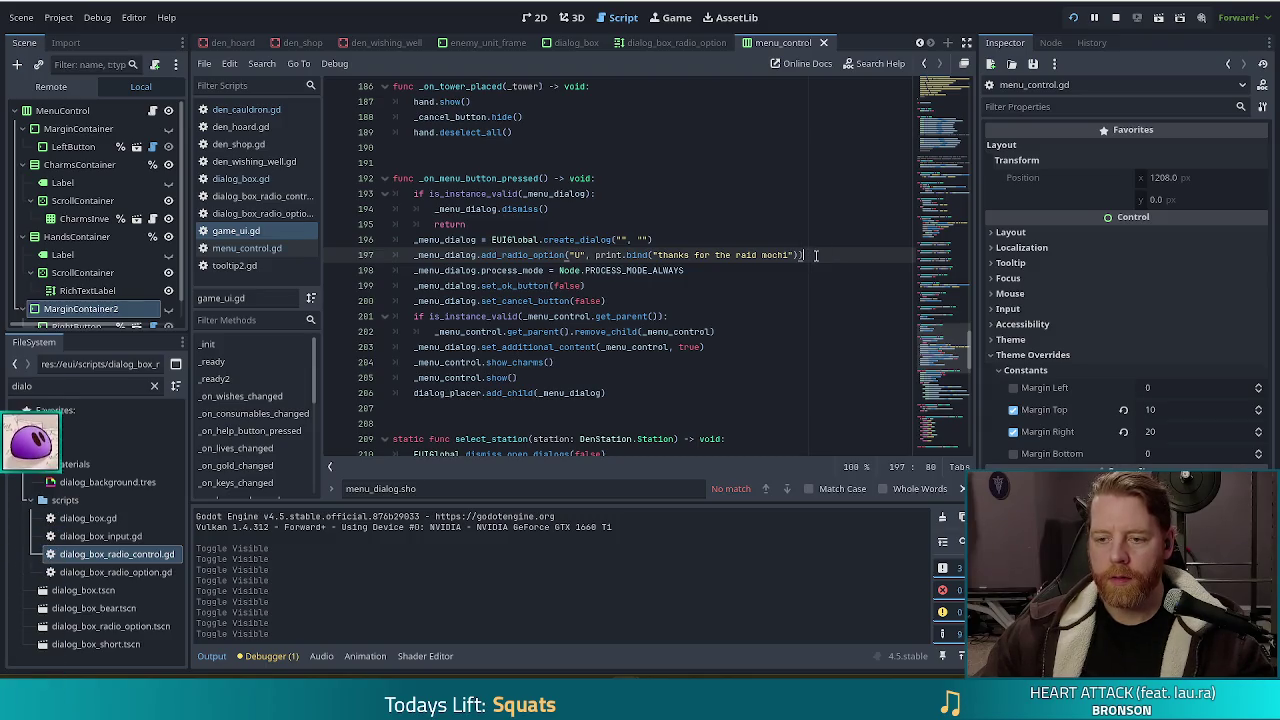
drag(816, 255, 817, 241)
key(ctrl+c)
key(Right)
key(ctrl+v)
click(596, 270)
Check in FontForge which letter the ring icon glyph uses, then close it
mouse_move(675, 284)
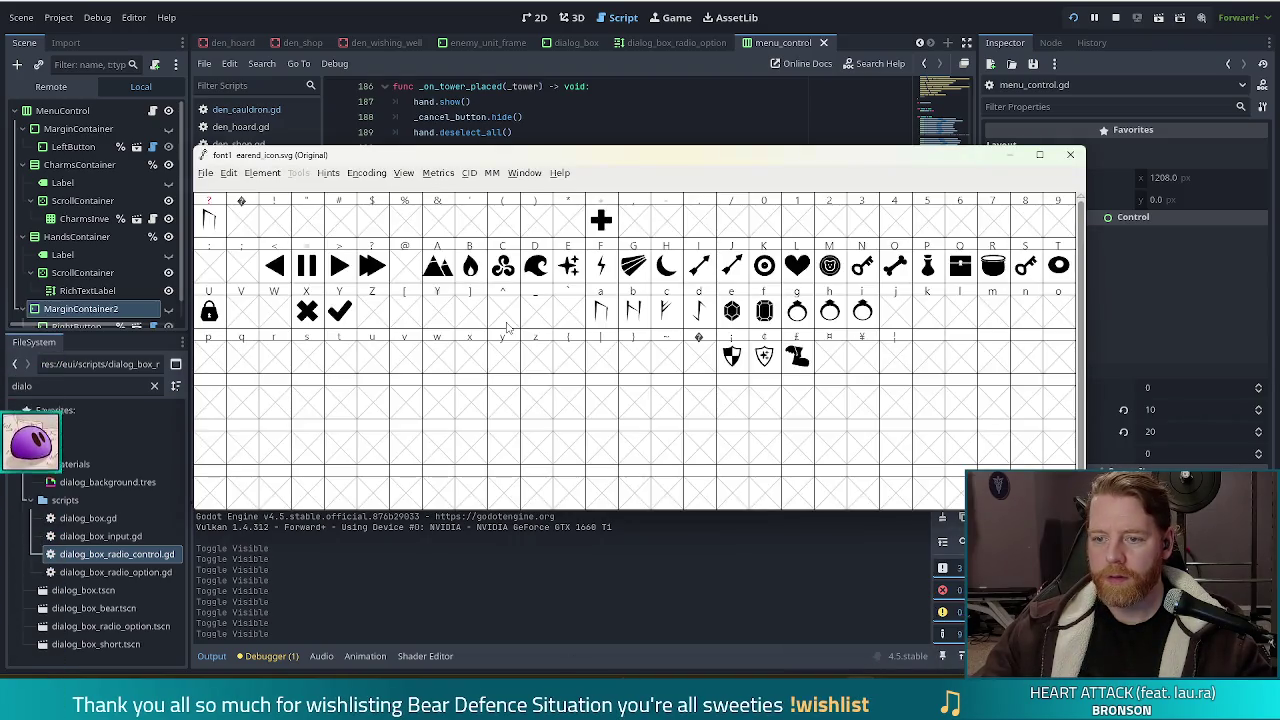
click(800, 313)
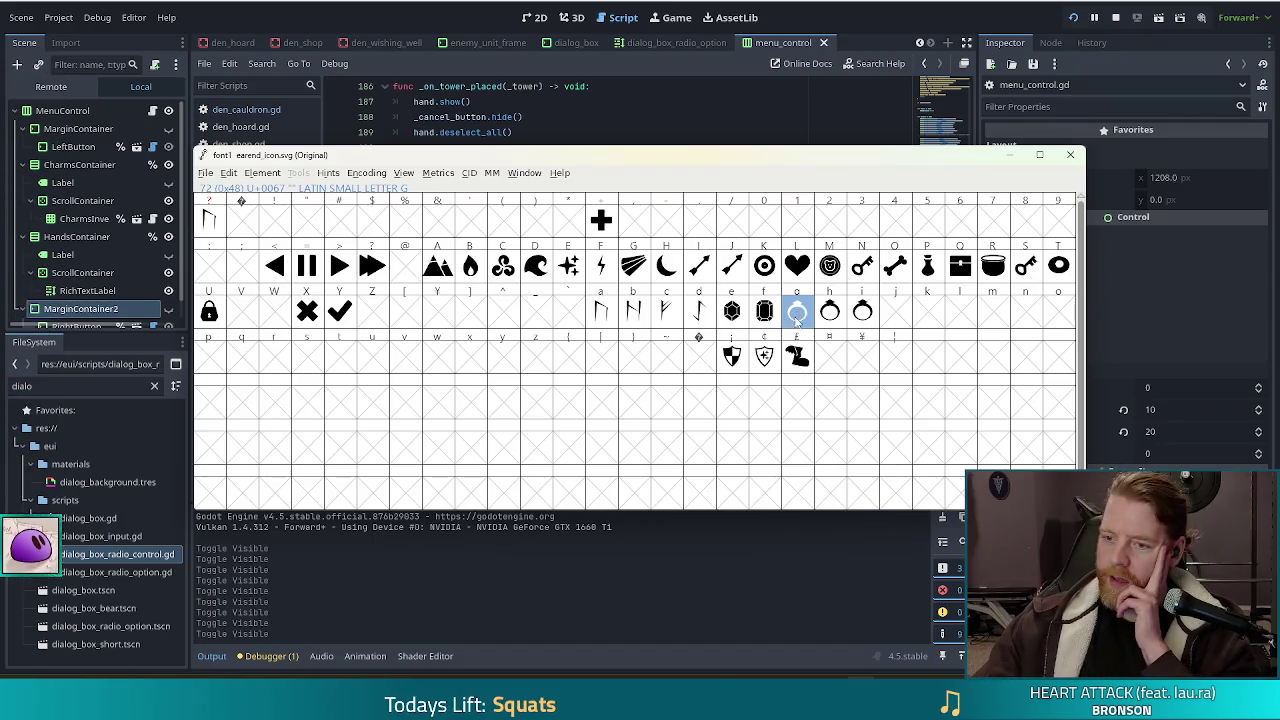
key(Escape)
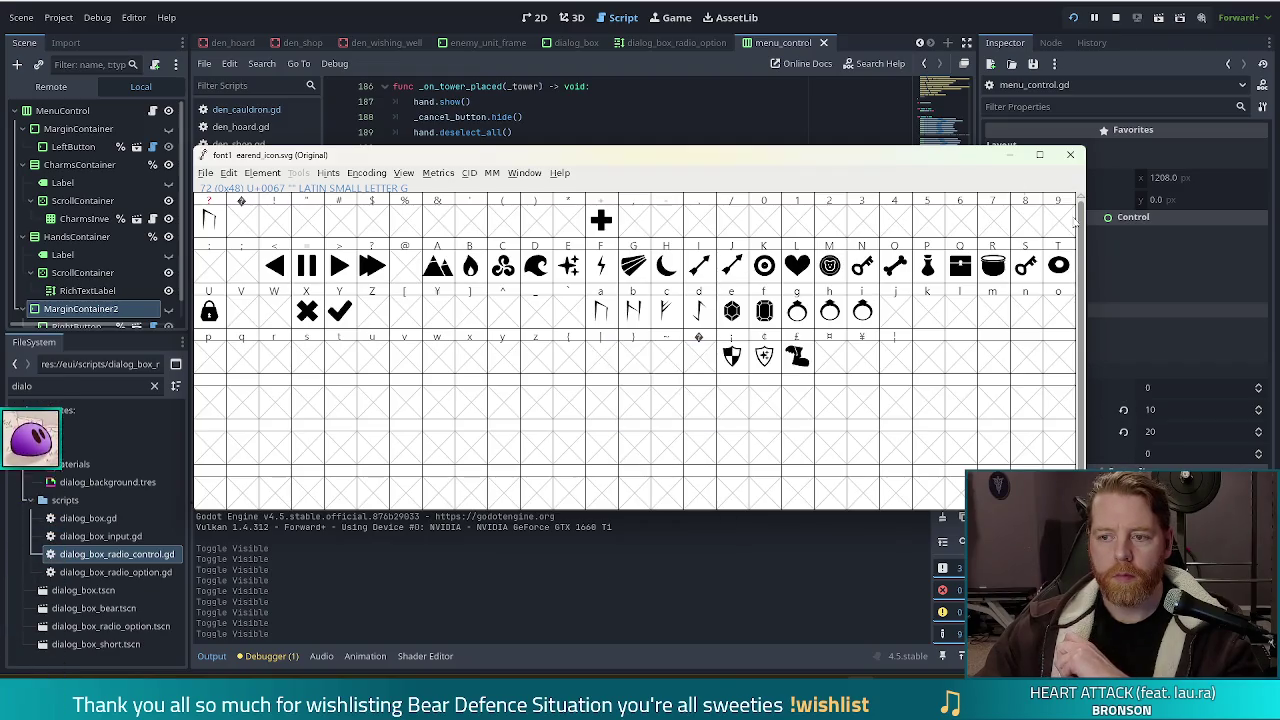
click(825, 15)
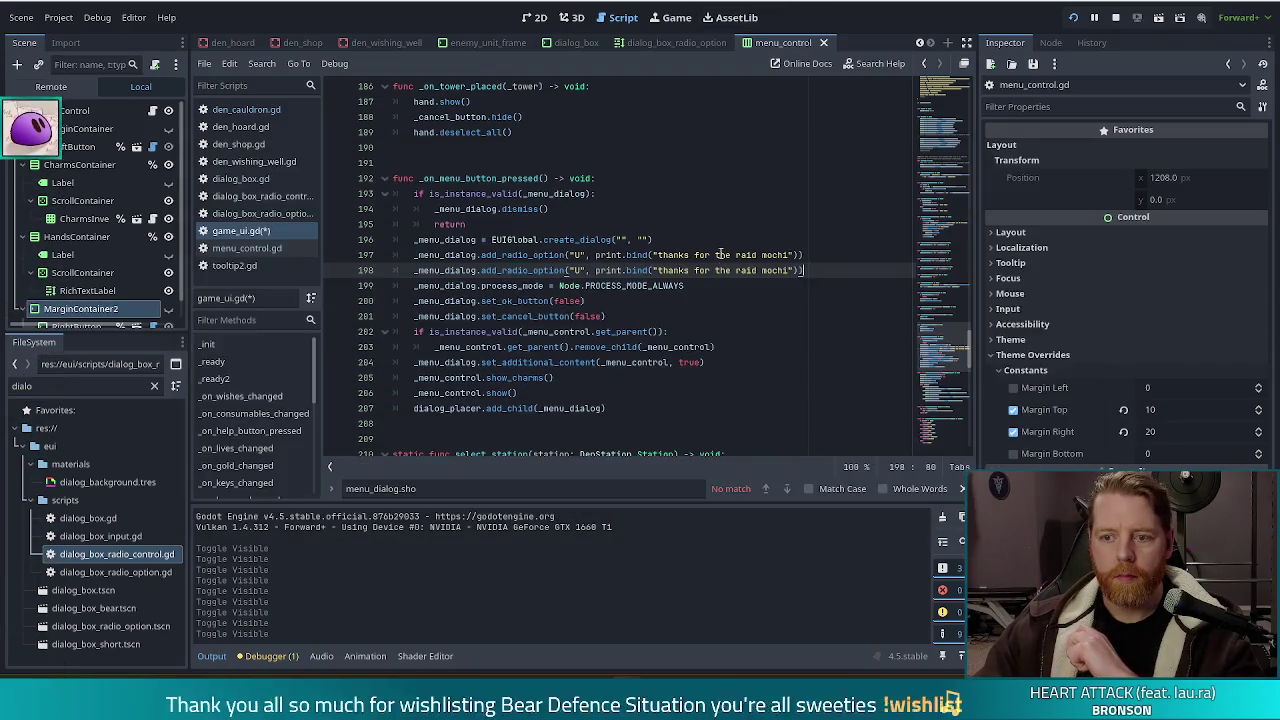
Change the second radio option's letter on line 198 from 'U' to 'T'
click(577, 271)
key(alt+Tab)
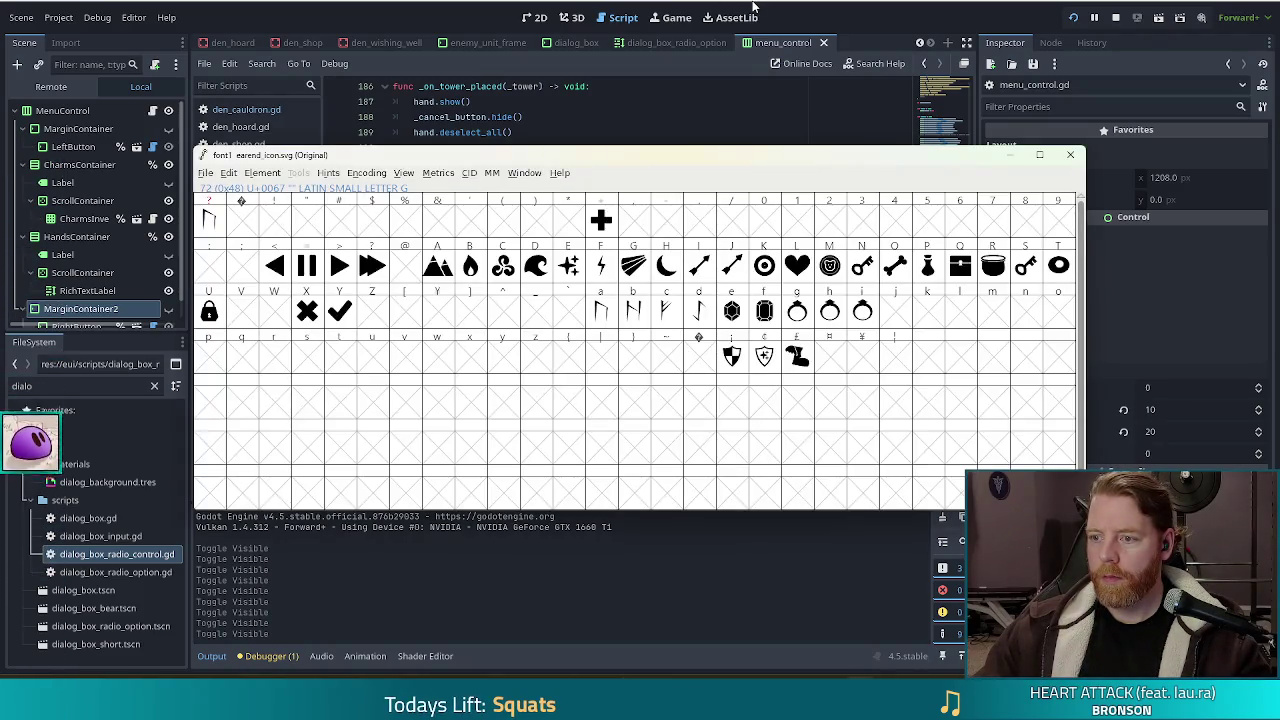
key(alt+Tab)
text(T)
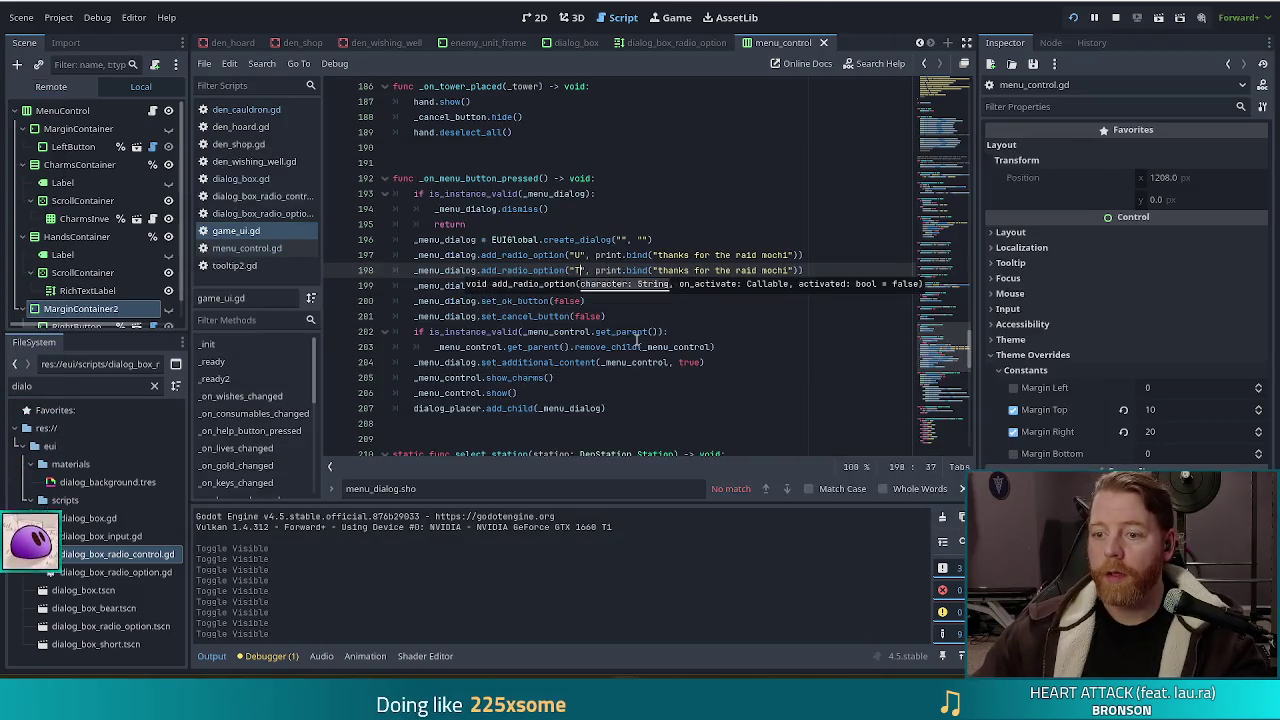
drag(568, 255, 575, 241)
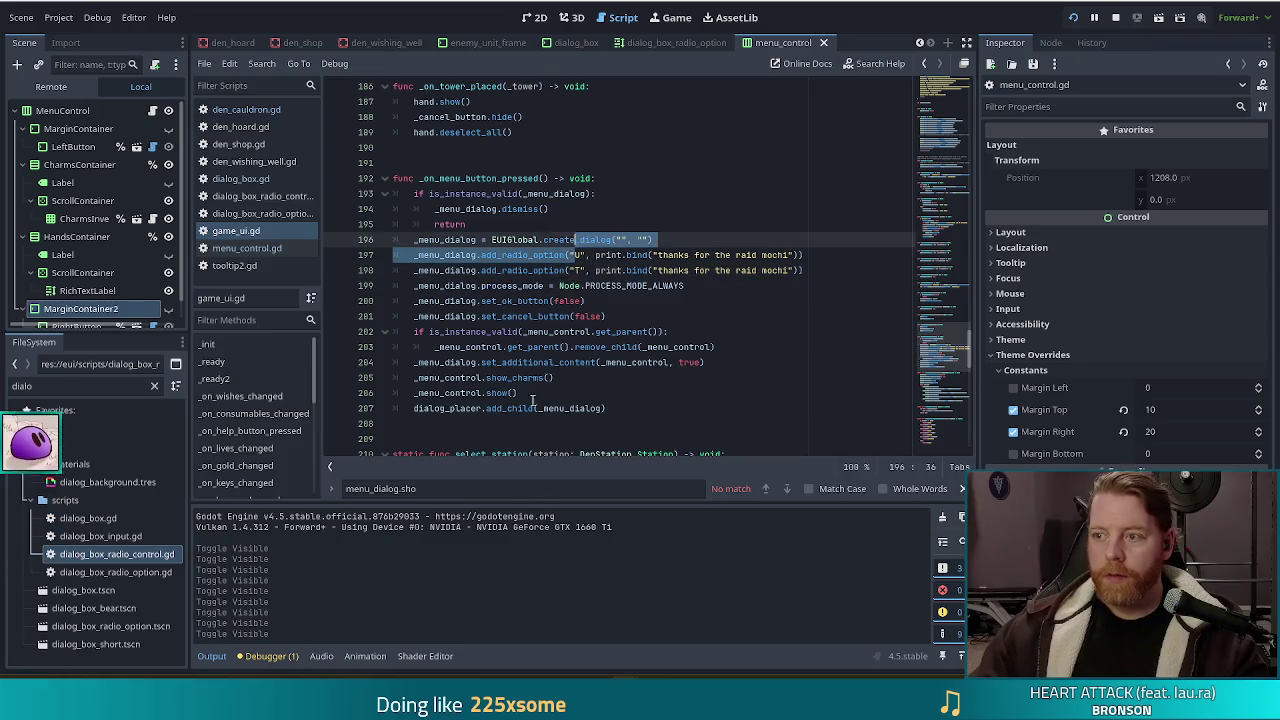
Relaunch the game, open the in-game MENU, try the lock and eye options, then stop it
click(1116, 18)
click(1072, 18)
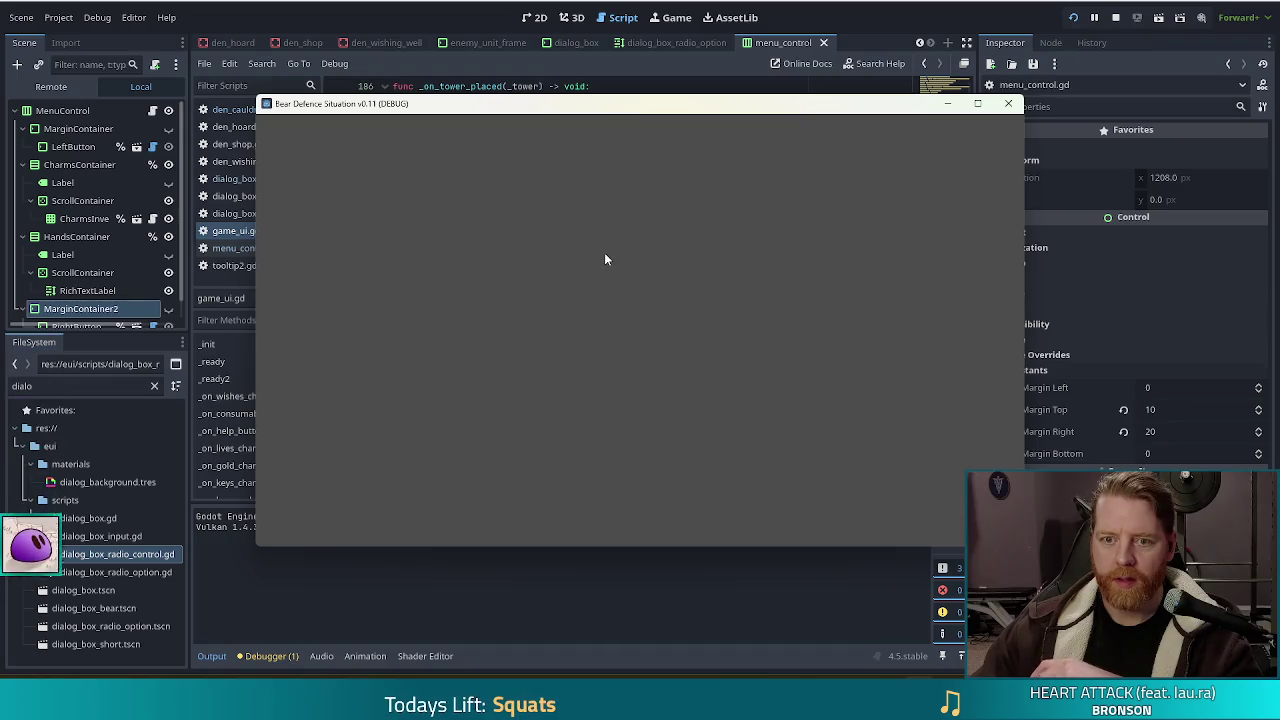
click(392, 355)
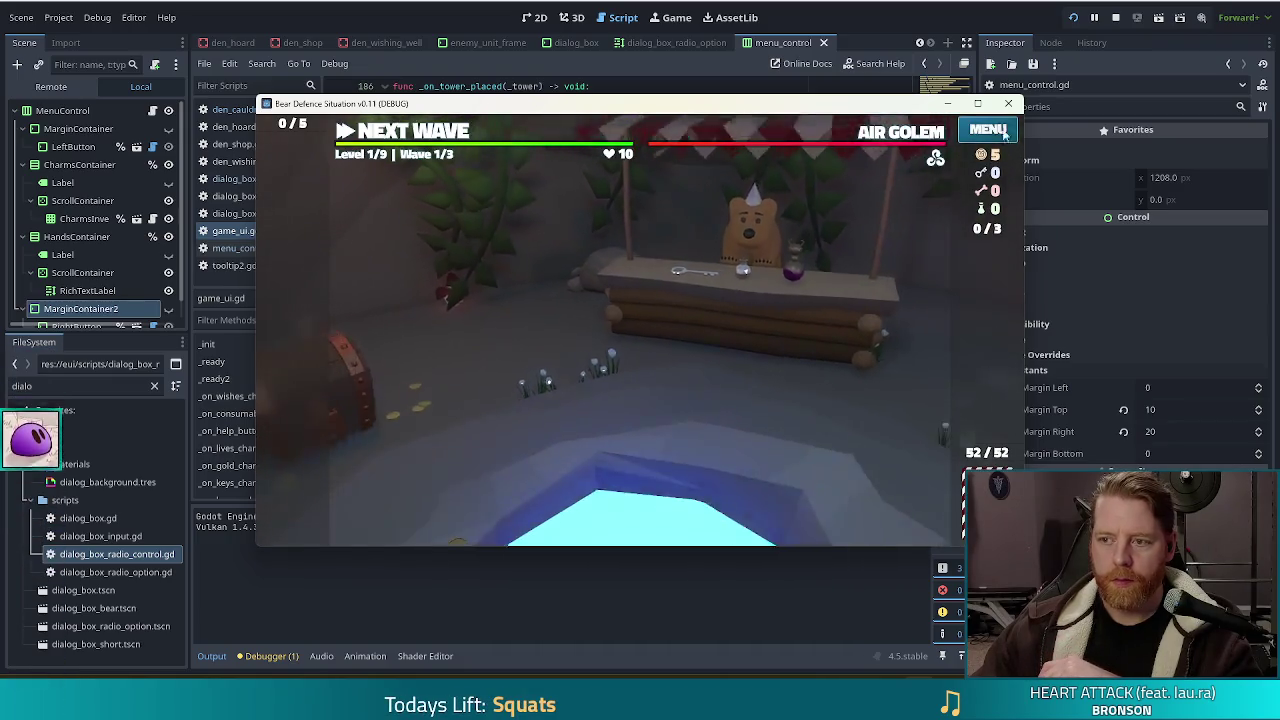
click(988, 130)
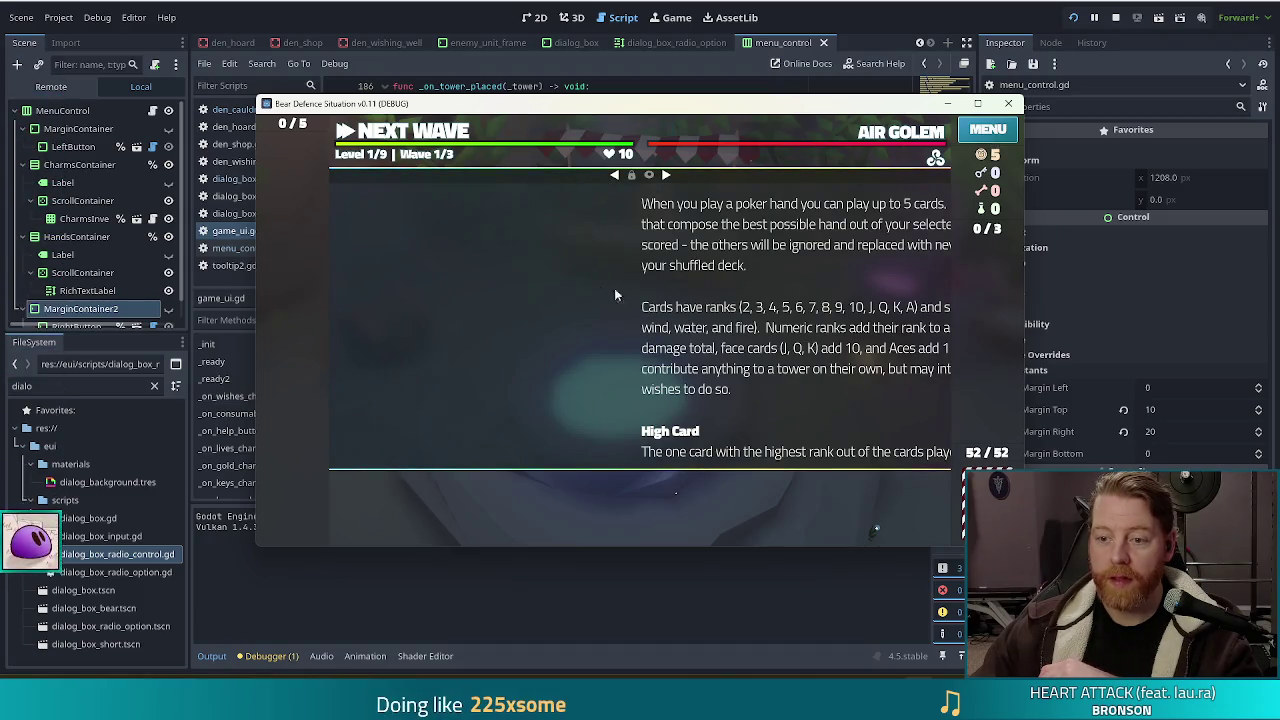
click(631, 176)
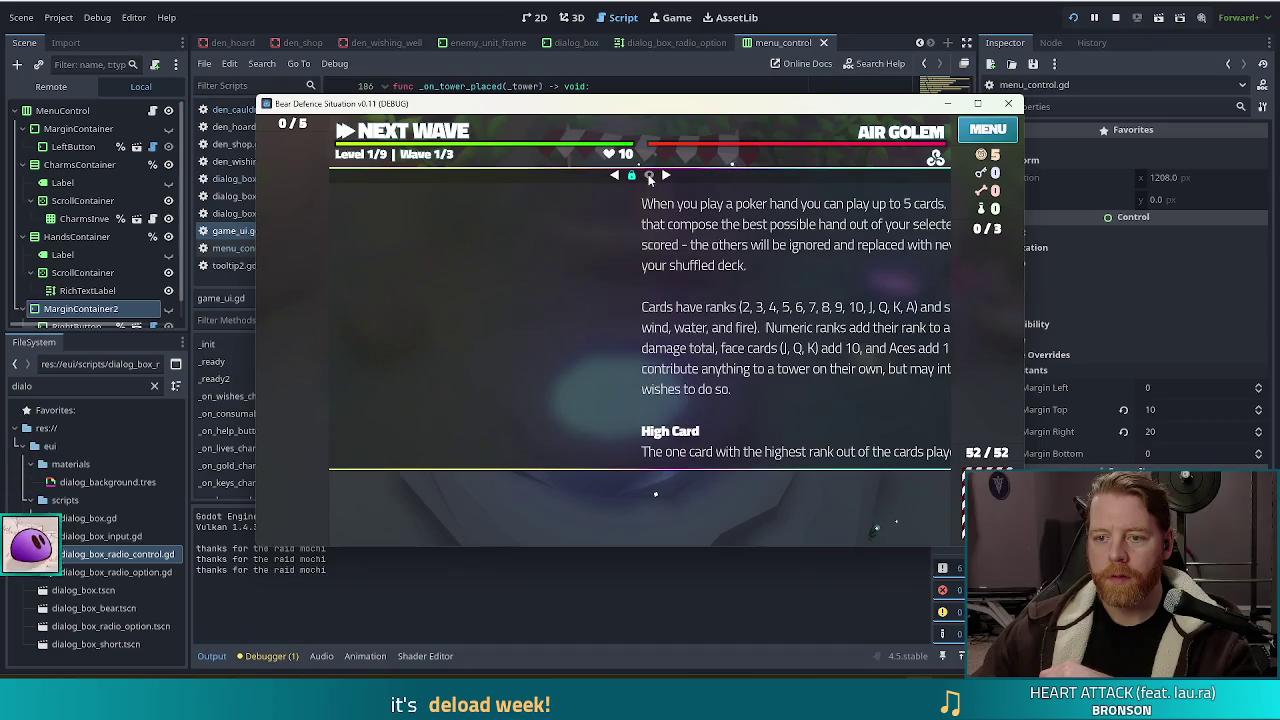
click(649, 176)
click(1116, 18)
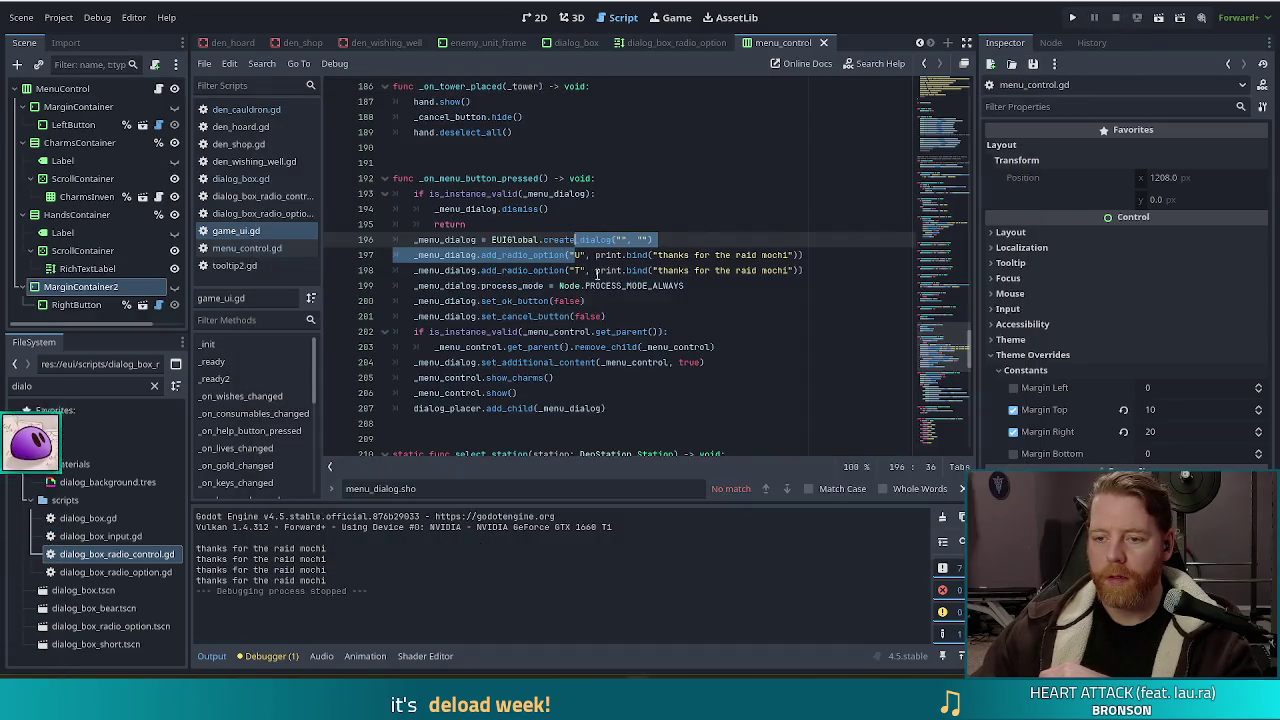
click(651, 255)
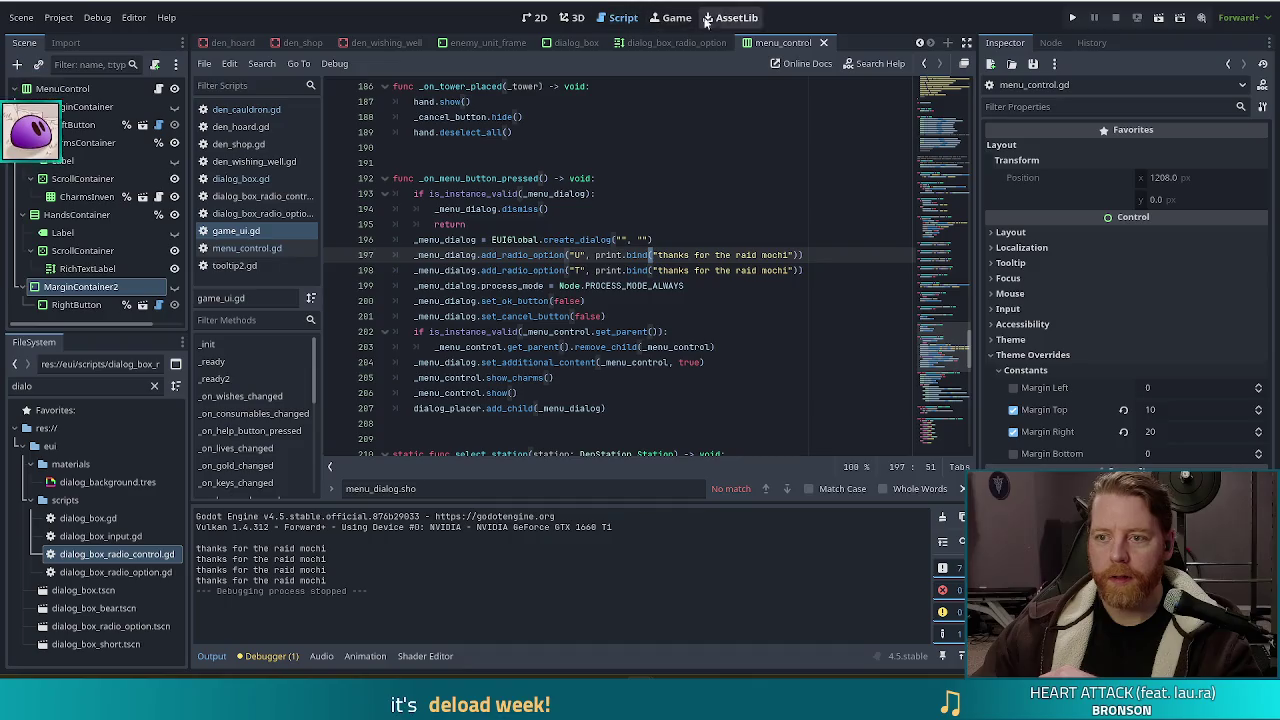
Hide HandsContainer in the 2D MenuControl scene, save, and switch back to the Script view
click(534, 17)
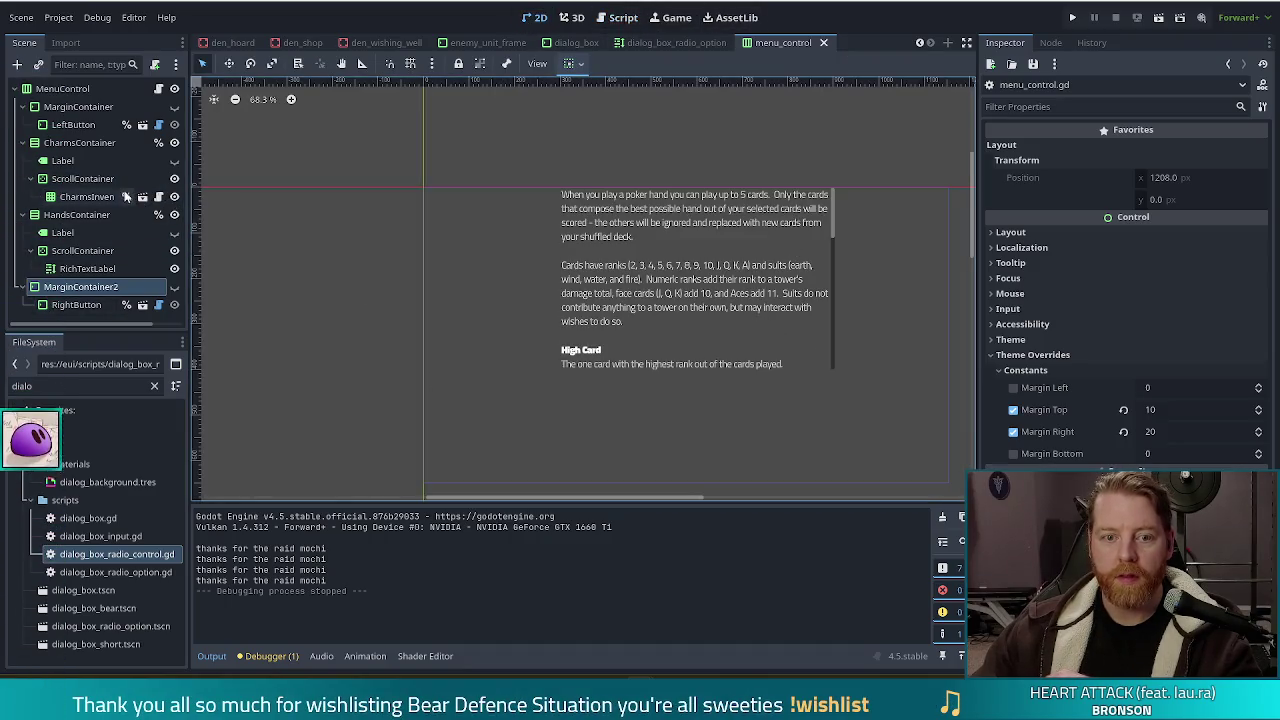
click(174, 215)
click(174, 215)
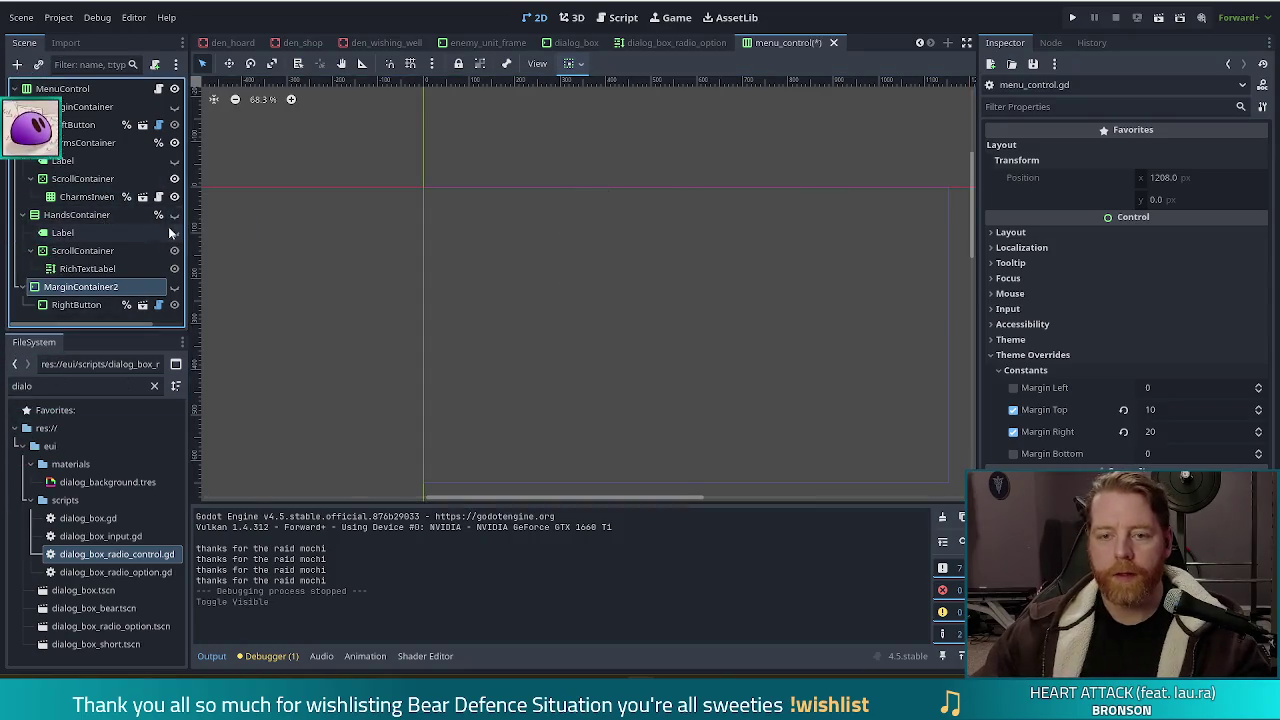
key(ctrl+s)
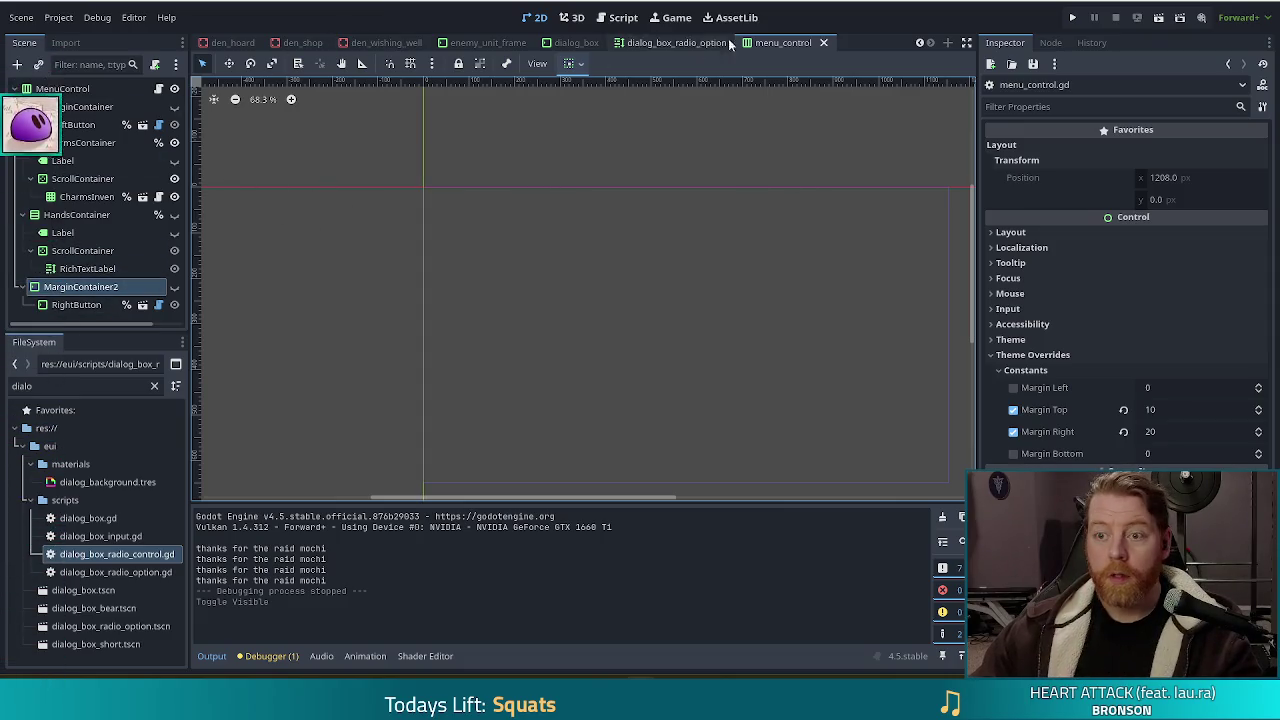
click(623, 17)
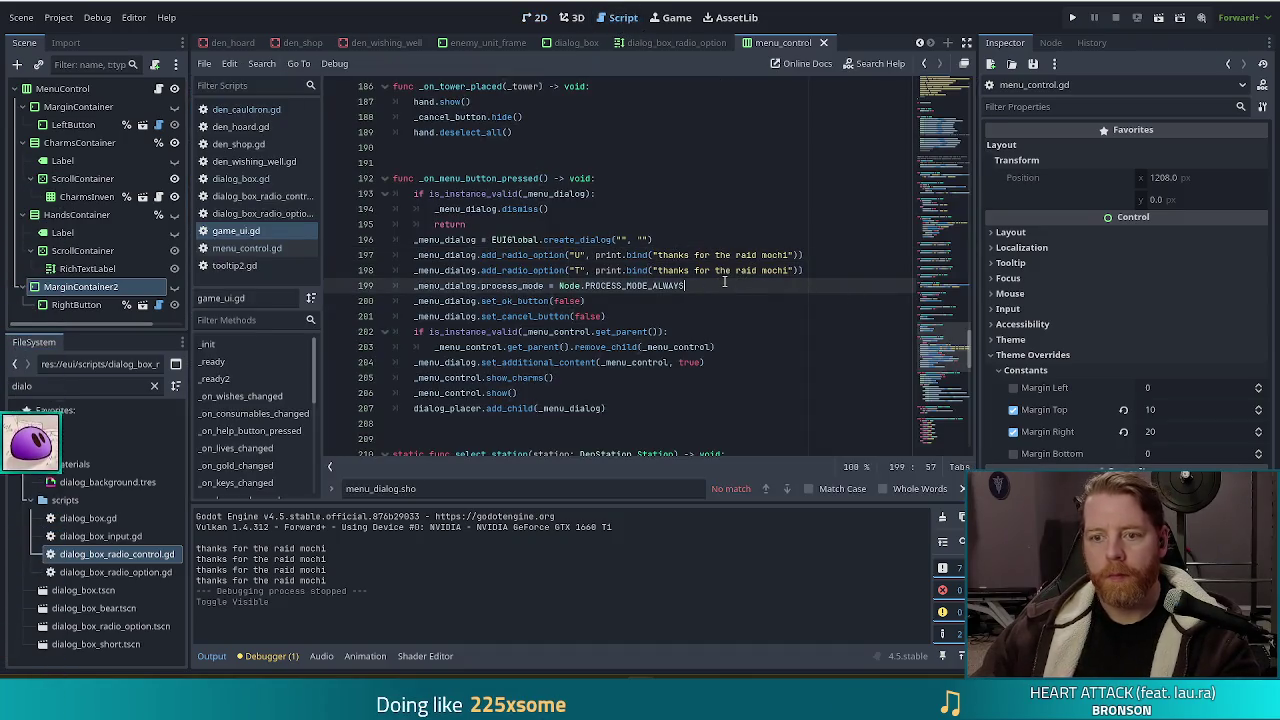
click(670, 240)
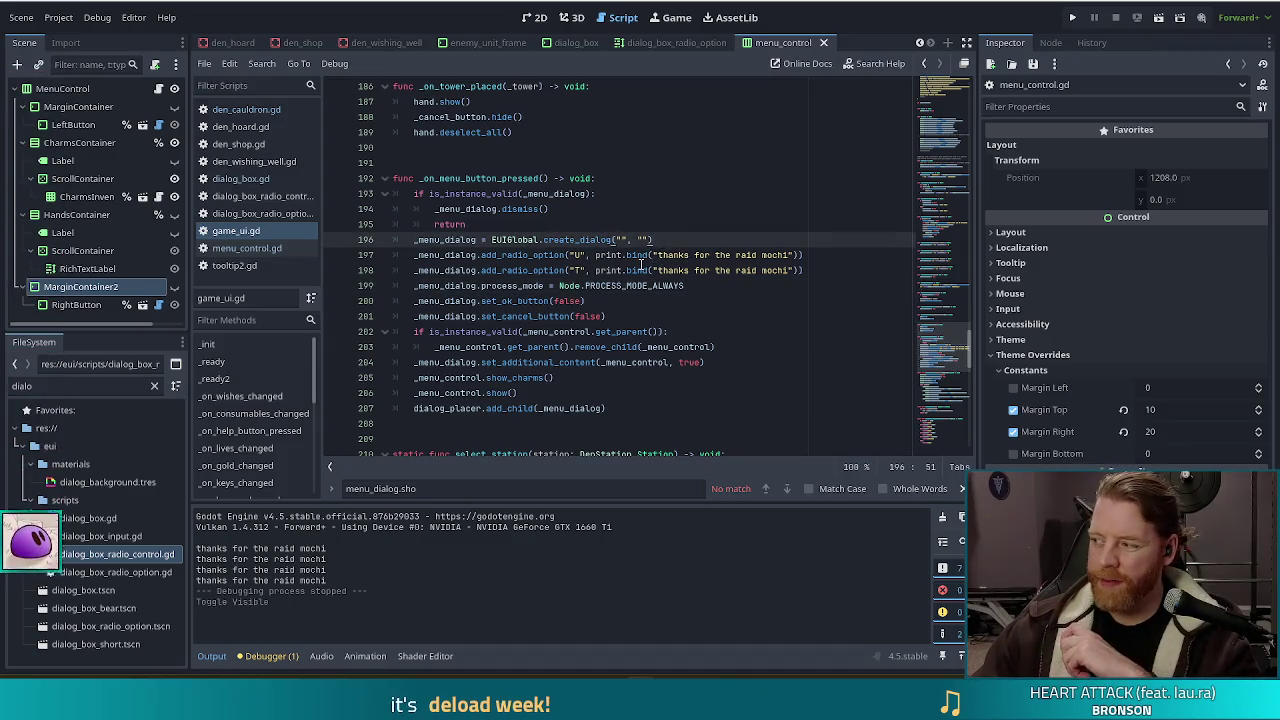
mouse_move(640, 270)
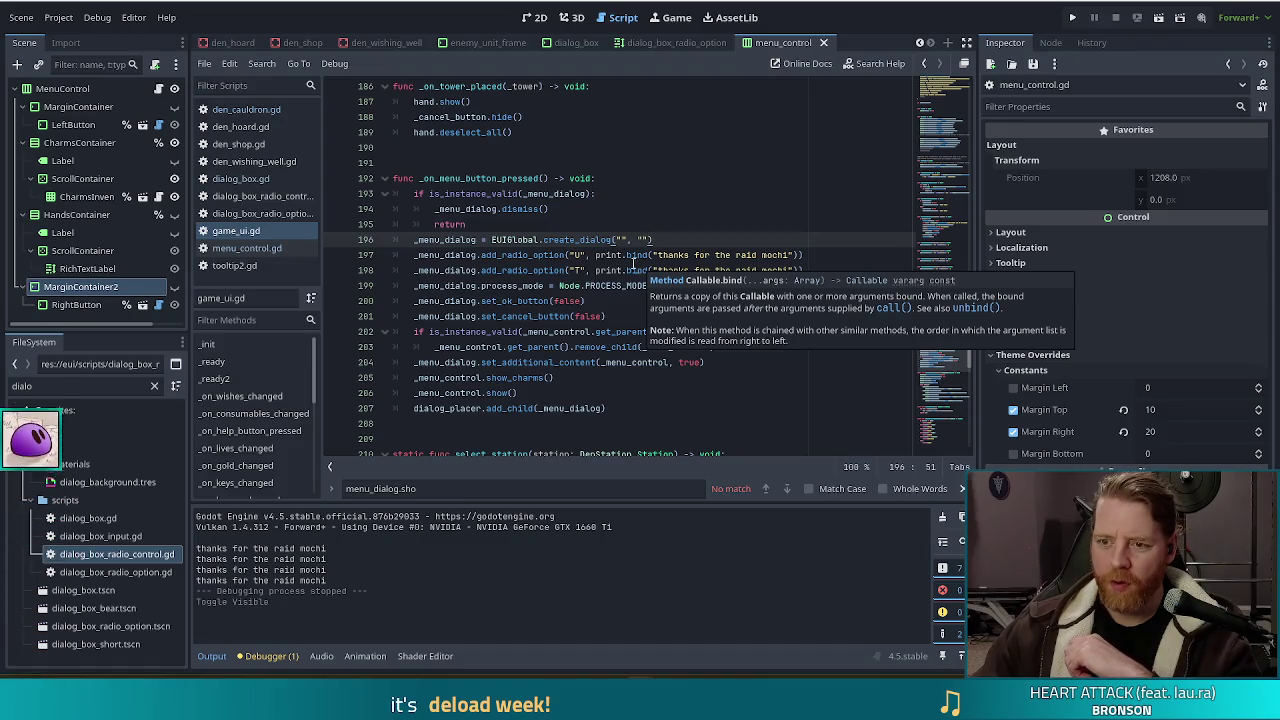
click(603, 258)
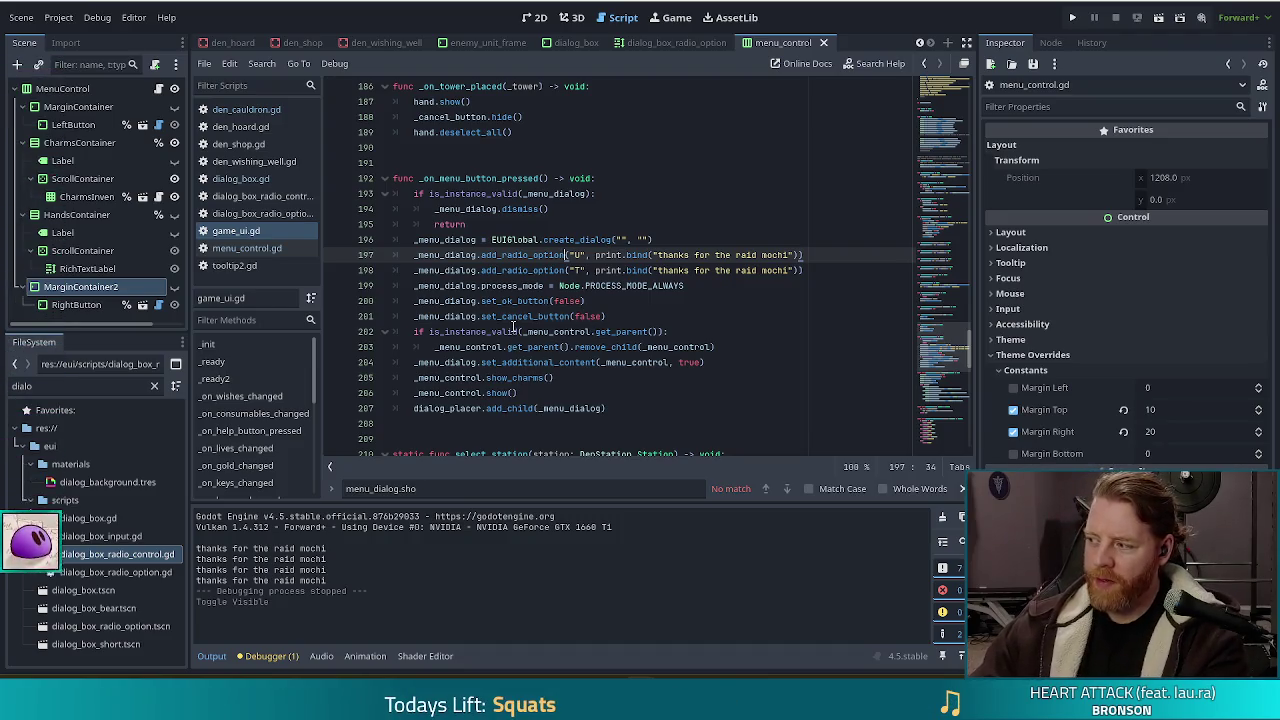
mouse_move(511, 332)
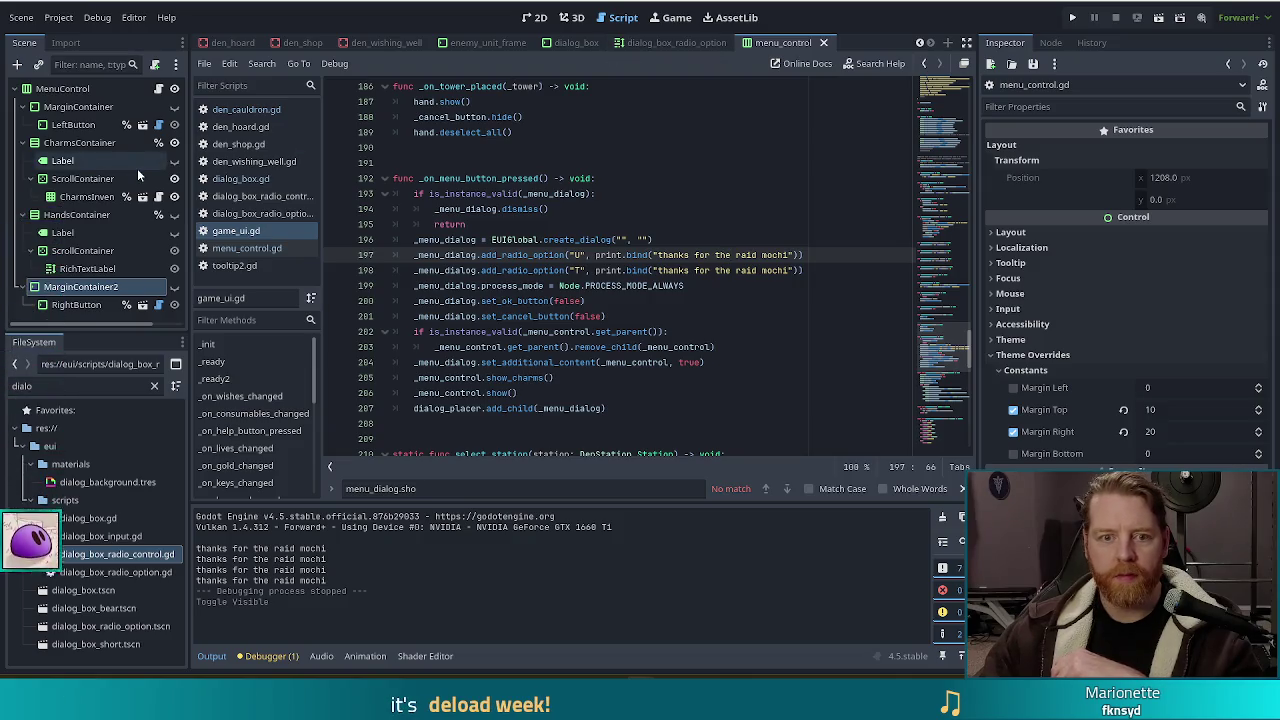
click(533, 18)
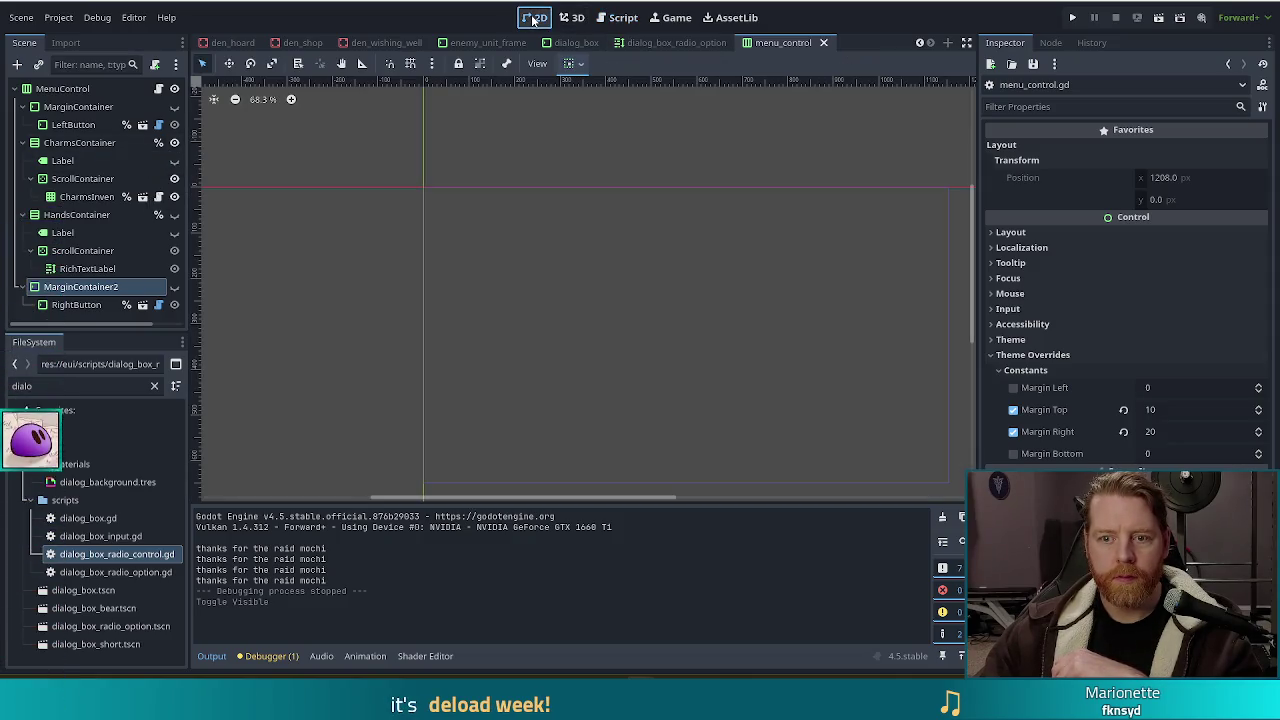
scroll(710, 373, down, 1)
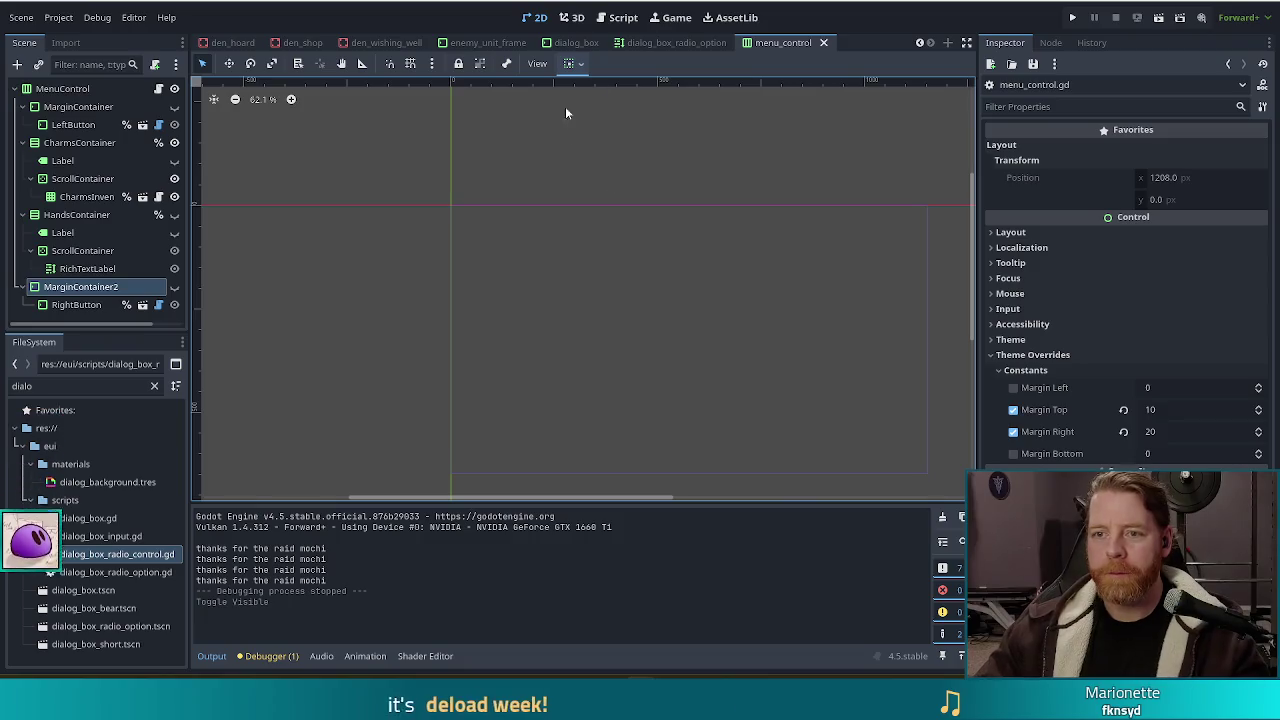
click(617, 17)
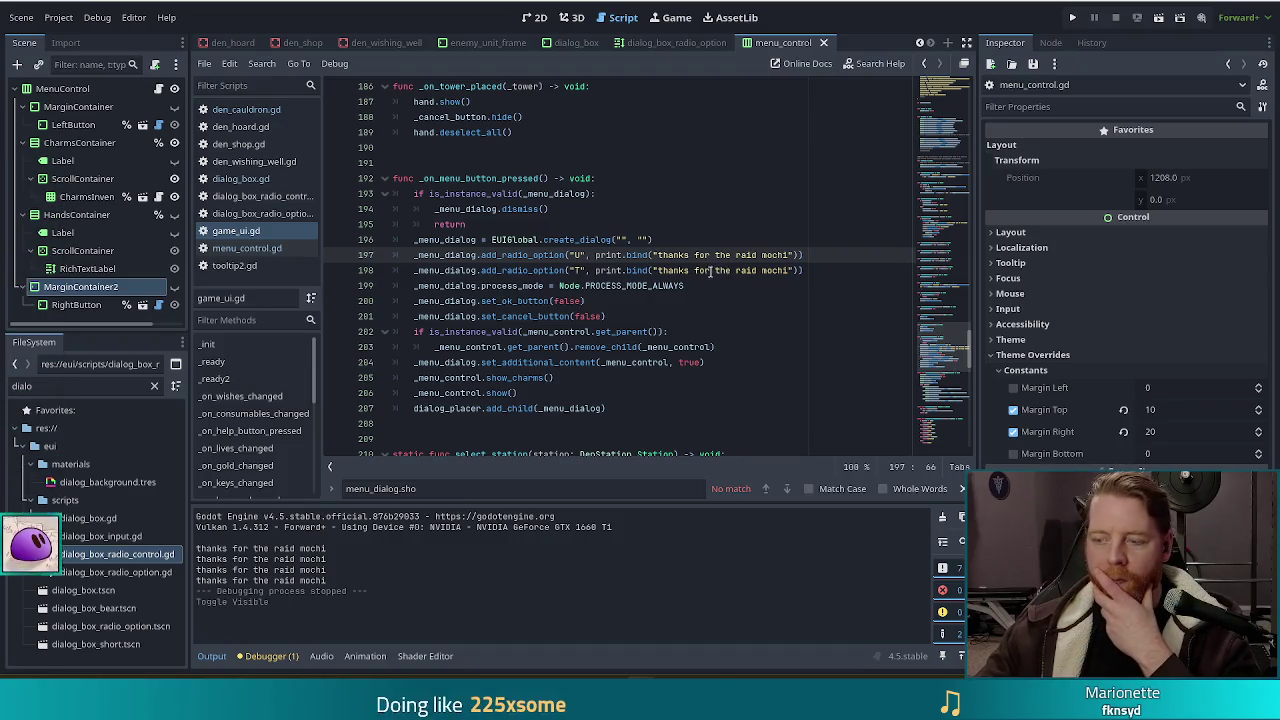
Pass true as the extra argument on line 197 so the U radio option starts activated
text(, true)
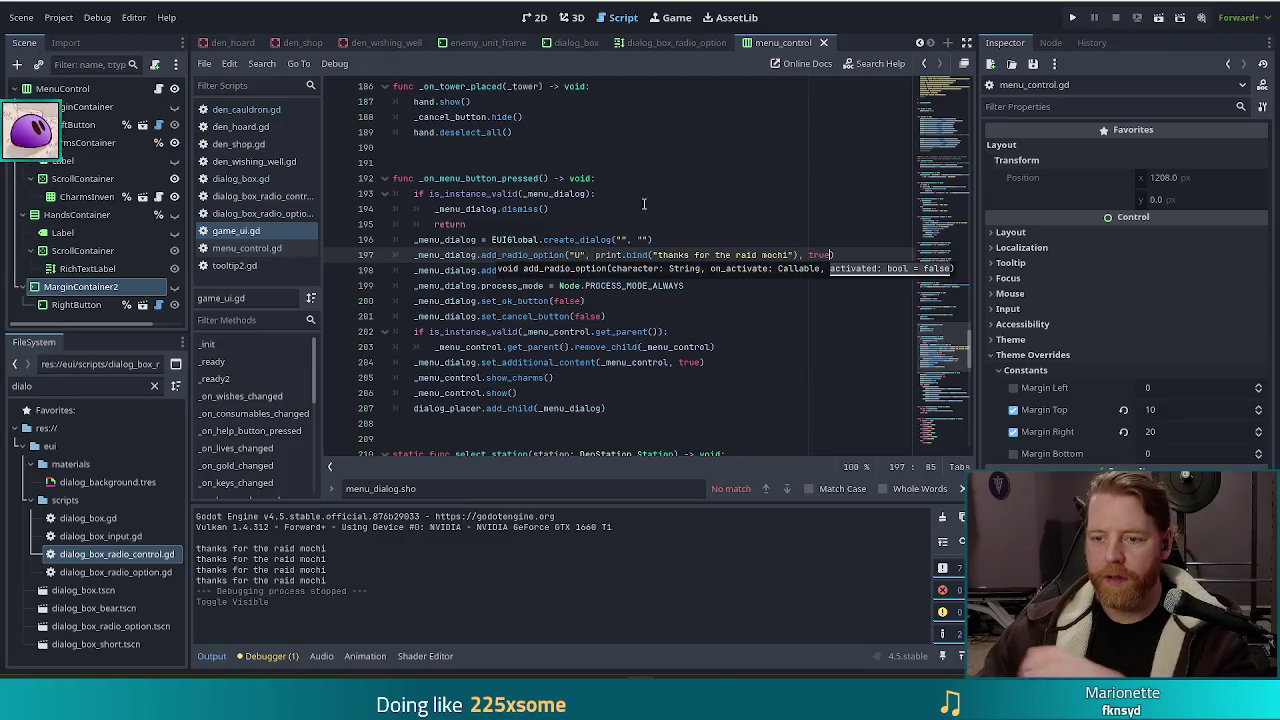
click(628, 254)
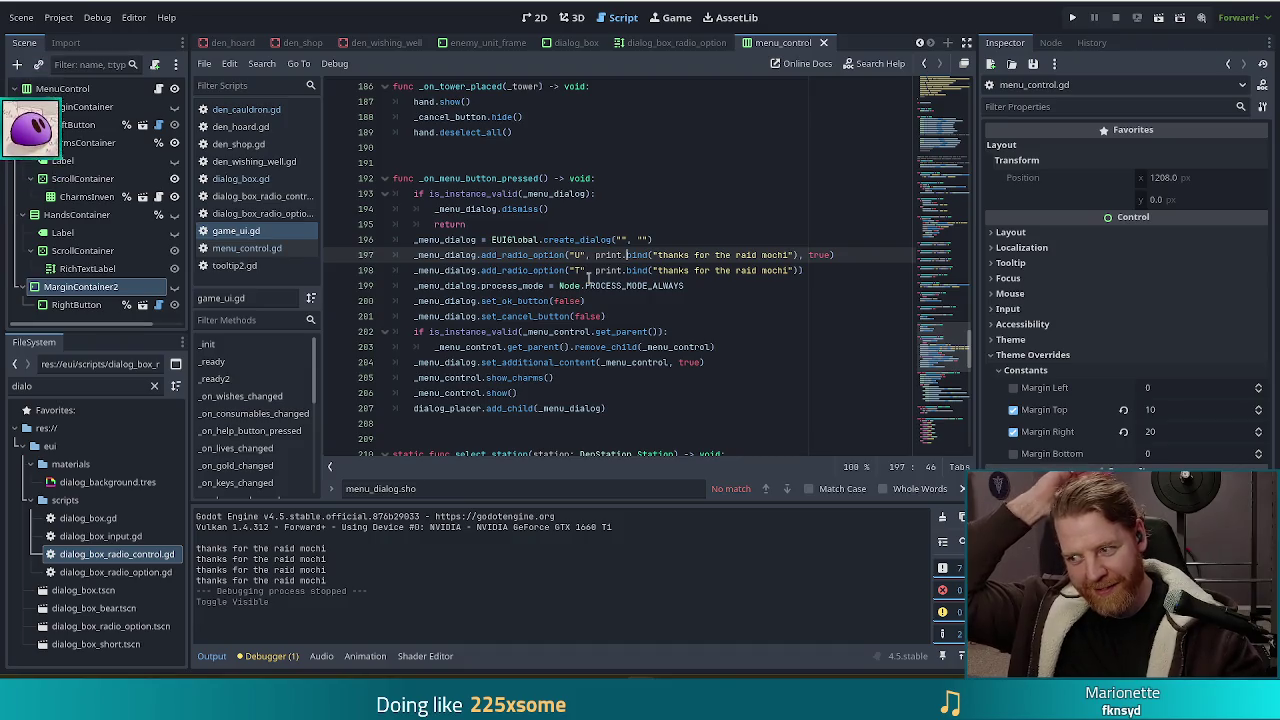
click(799, 270)
click(824, 244)
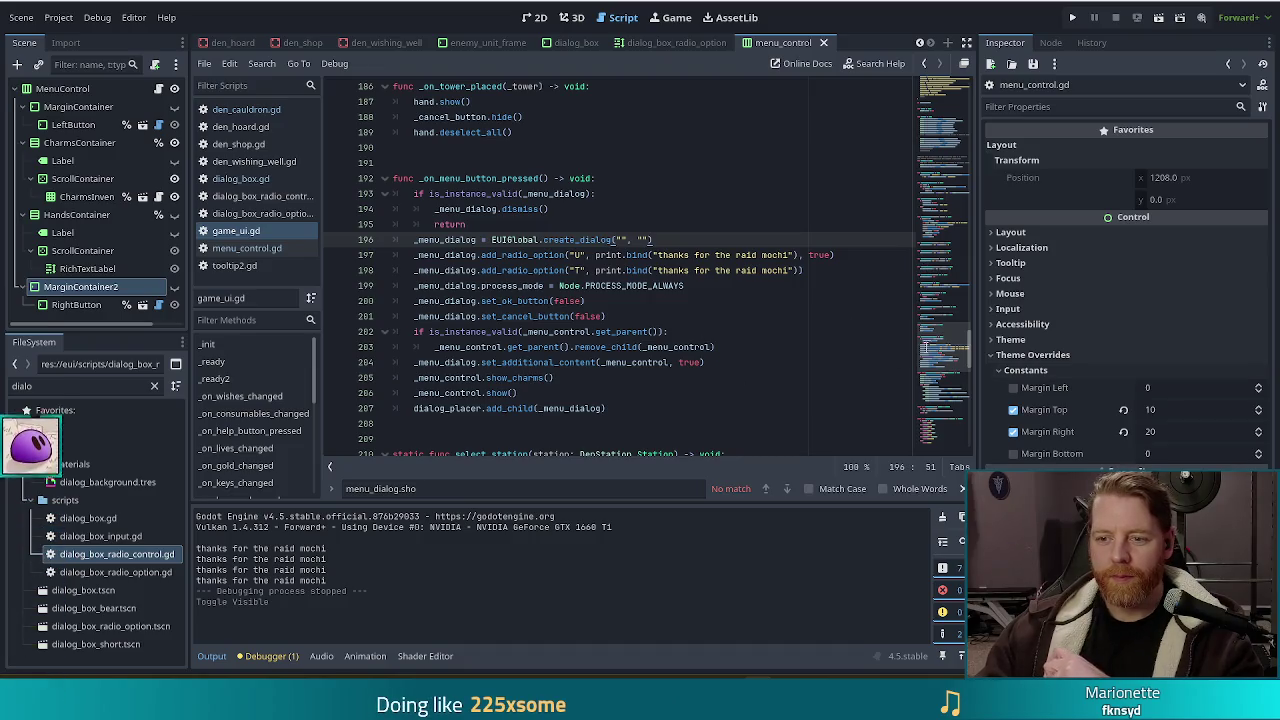
click(850, 256)
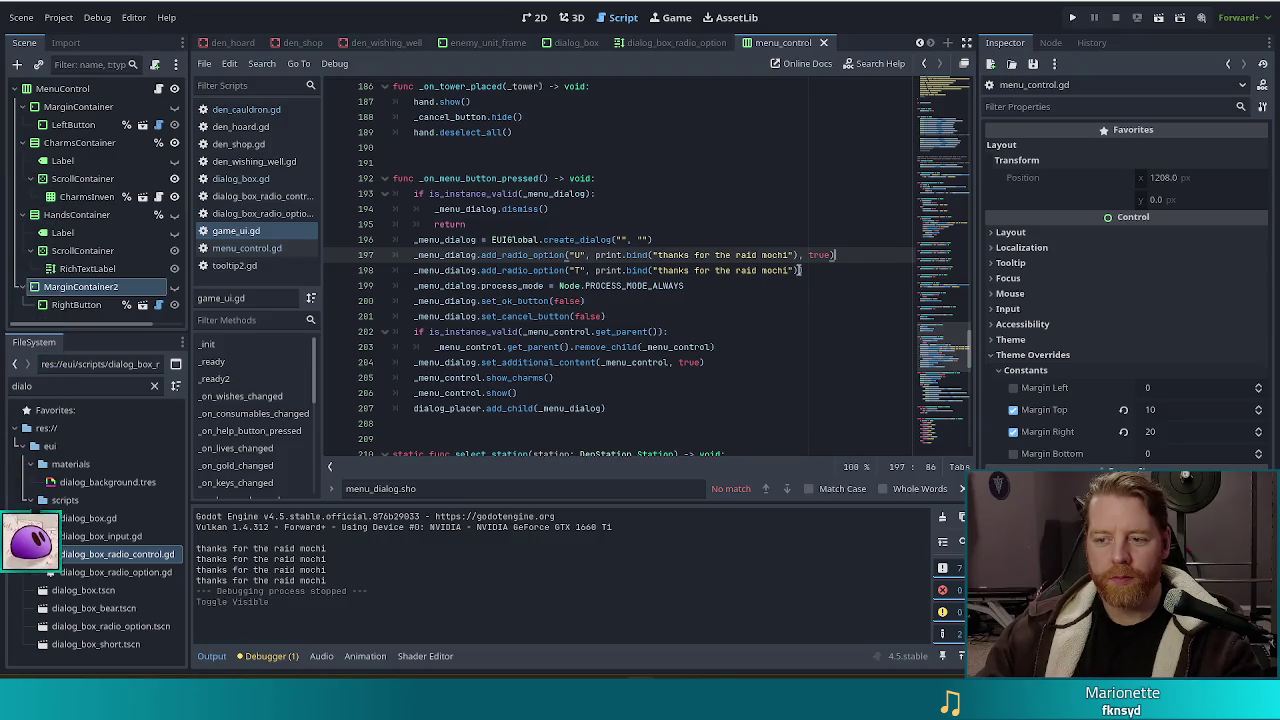
Review the print.bind callback and surrounding code, then bring up menu_control.gd
drag(798, 254, 596, 256)
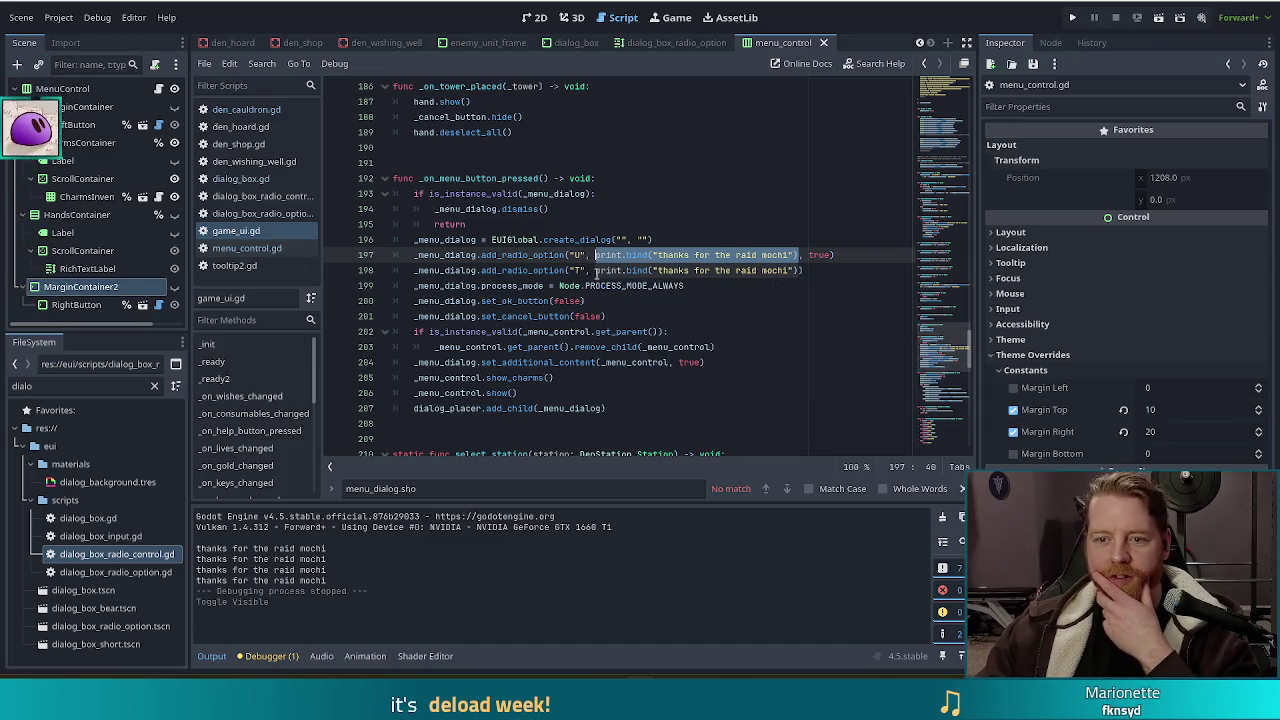
scroll(526, 291, up, 1)
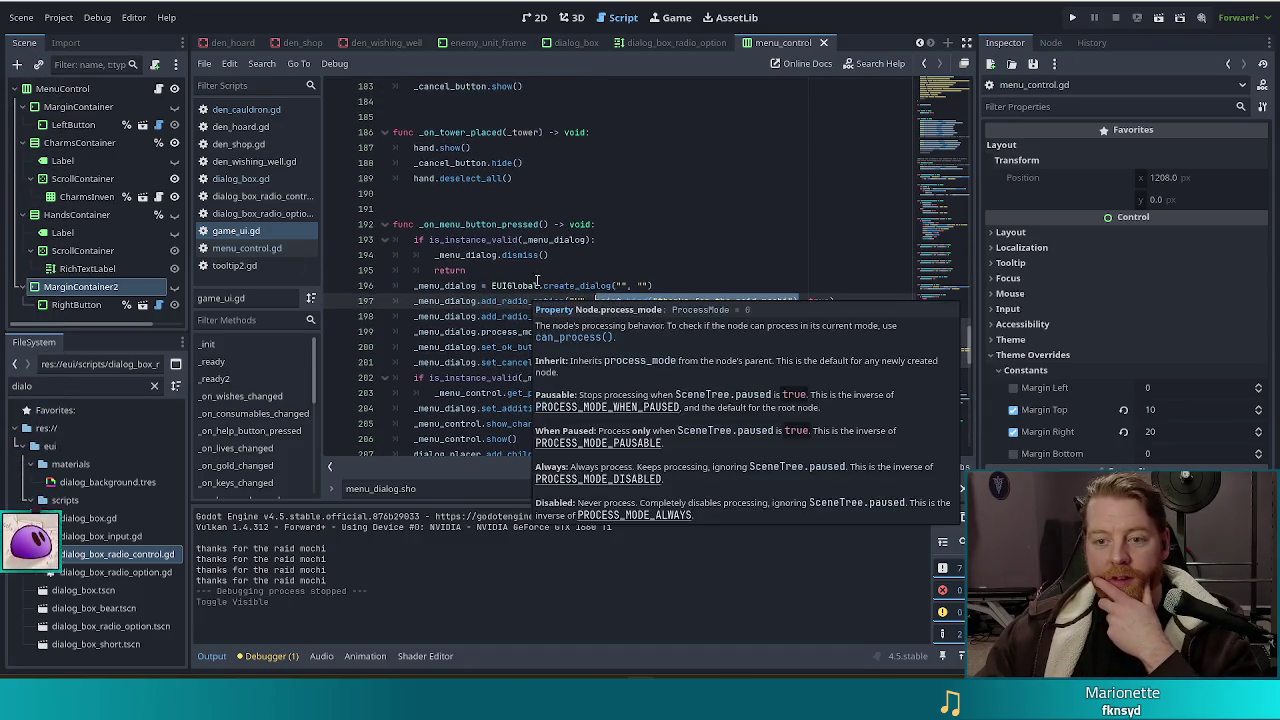
mouse_move(566, 290)
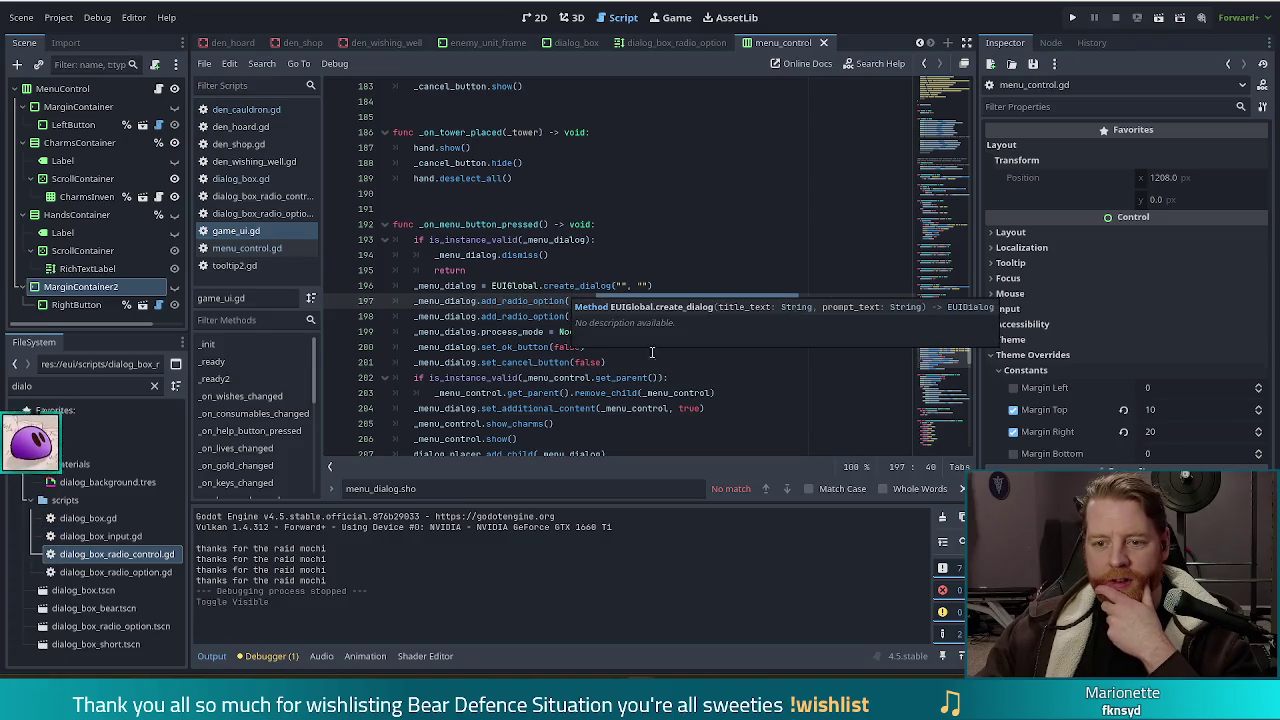
scroll(659, 325, down, 2)
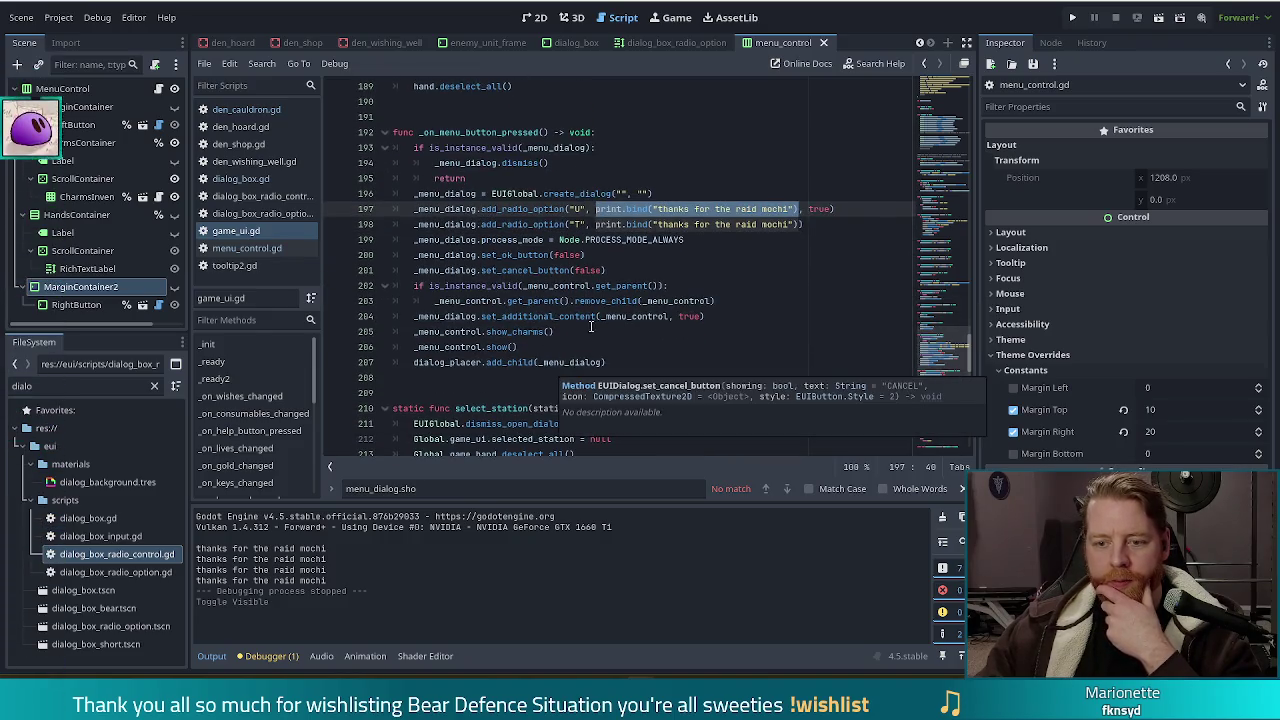
click(445, 333)
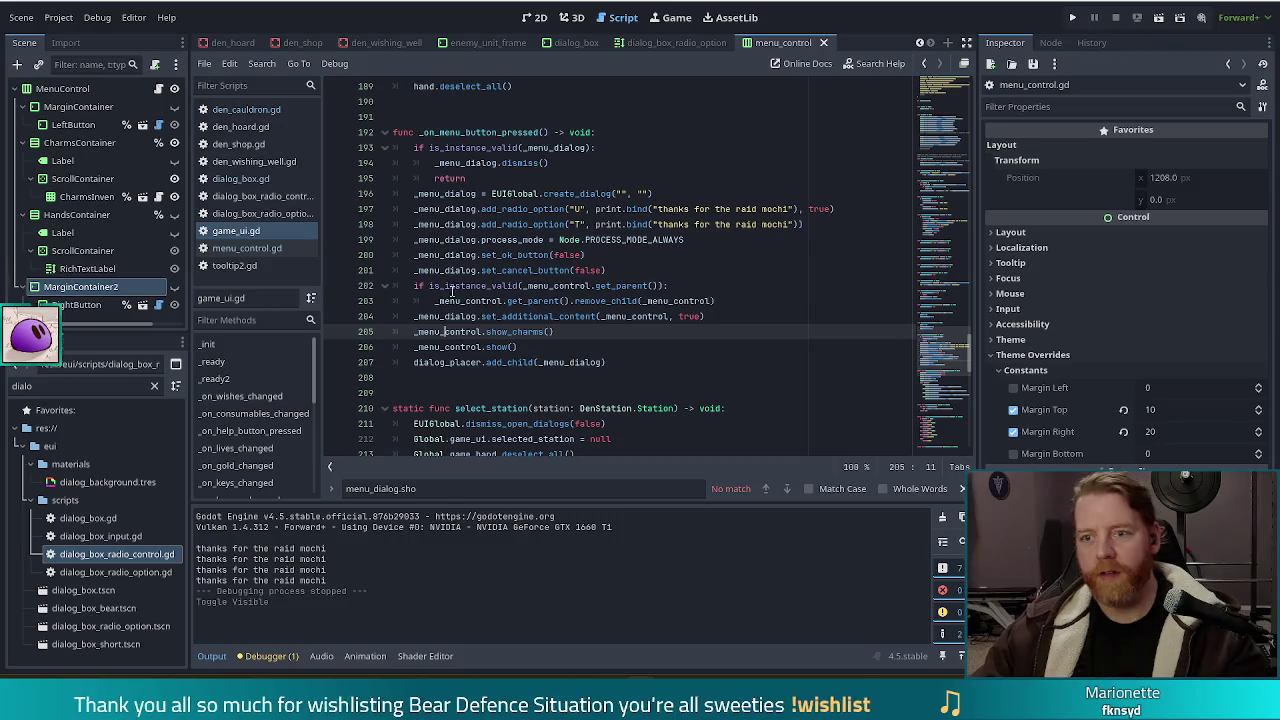
click(252, 248)
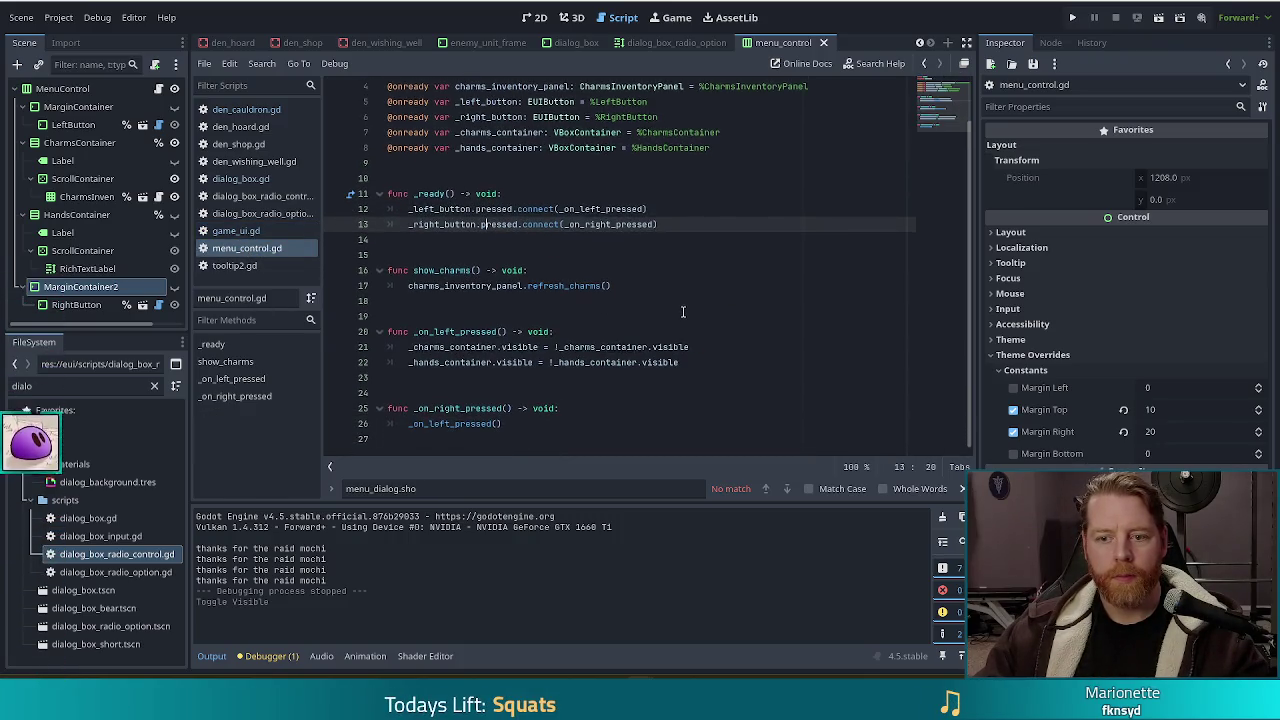
click(628, 286)
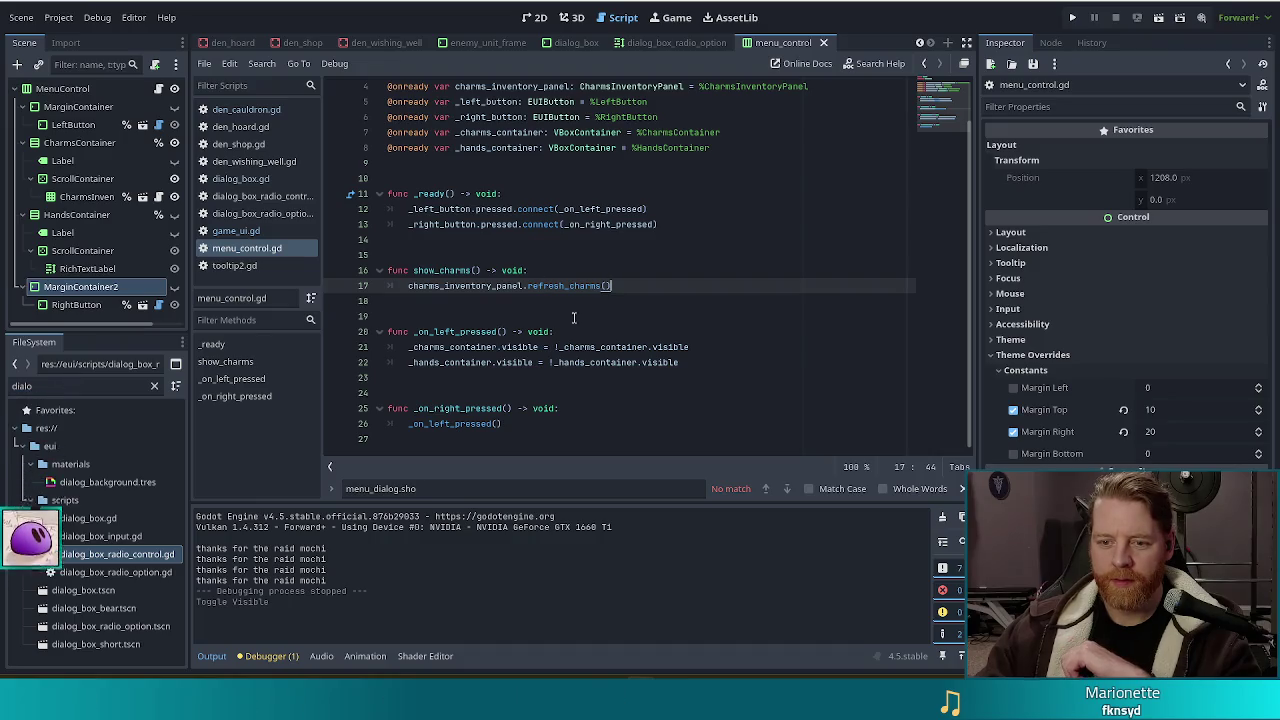
click(632, 364)
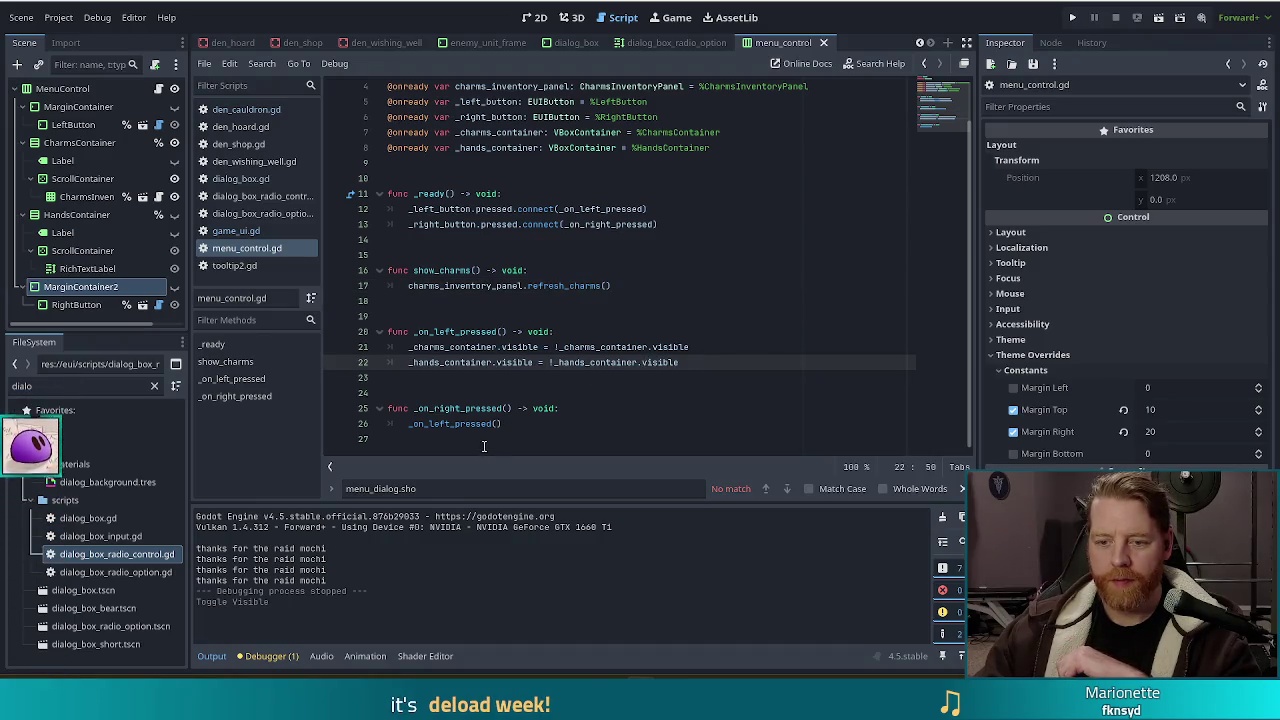
mouse_move(516, 425)
mouse_down()
mouse_move(560, 315)
mouse_move(647, 286)
mouse_up()
key(BackSpace)
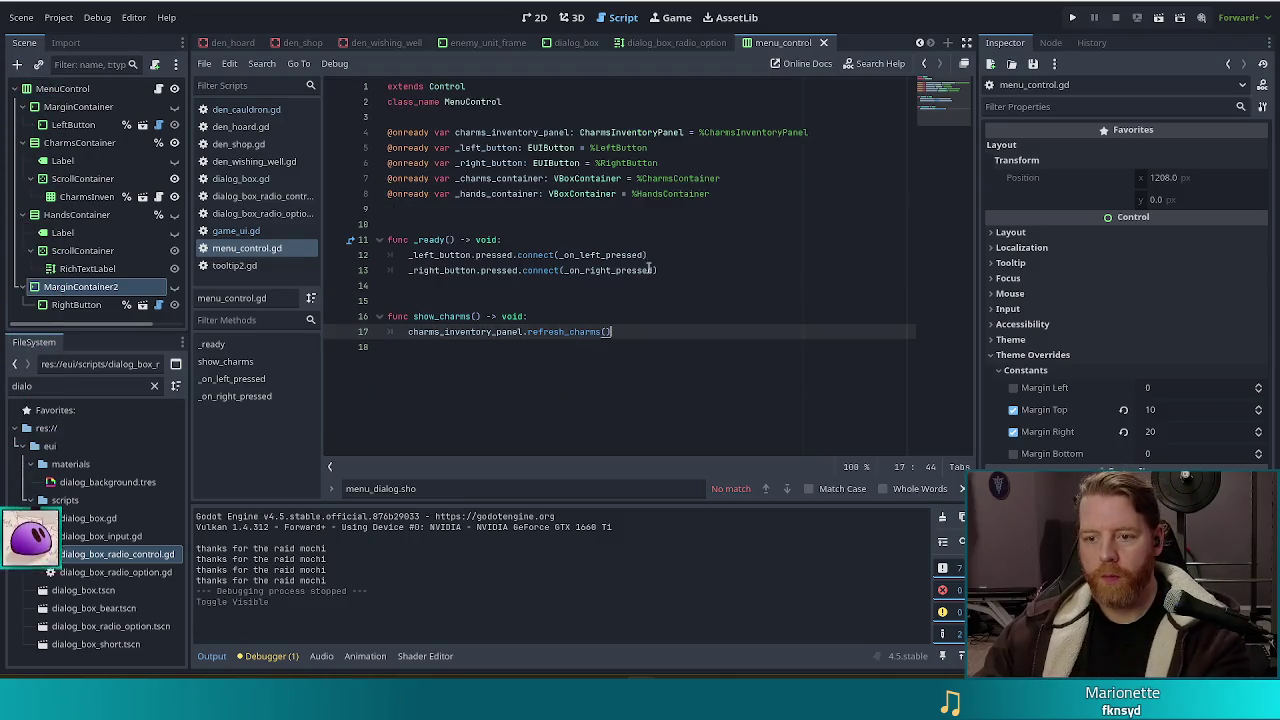
drag(668, 273, 694, 226)
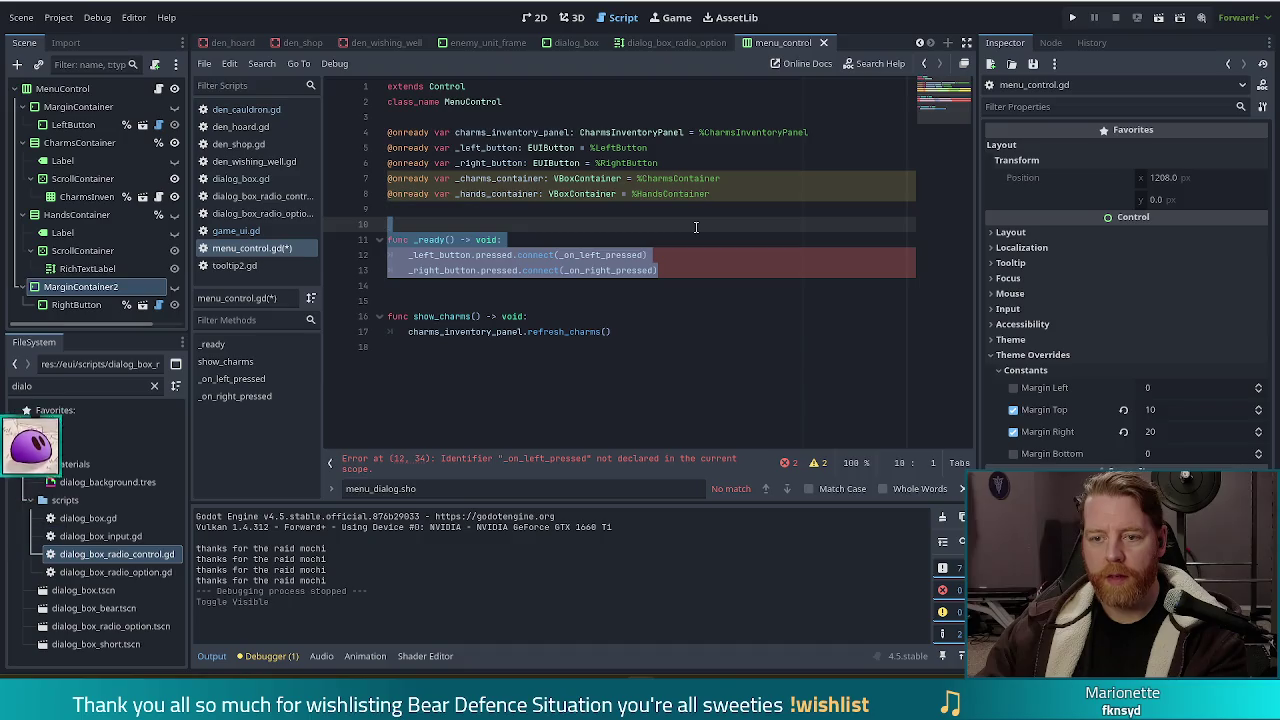
key(BackSpace)
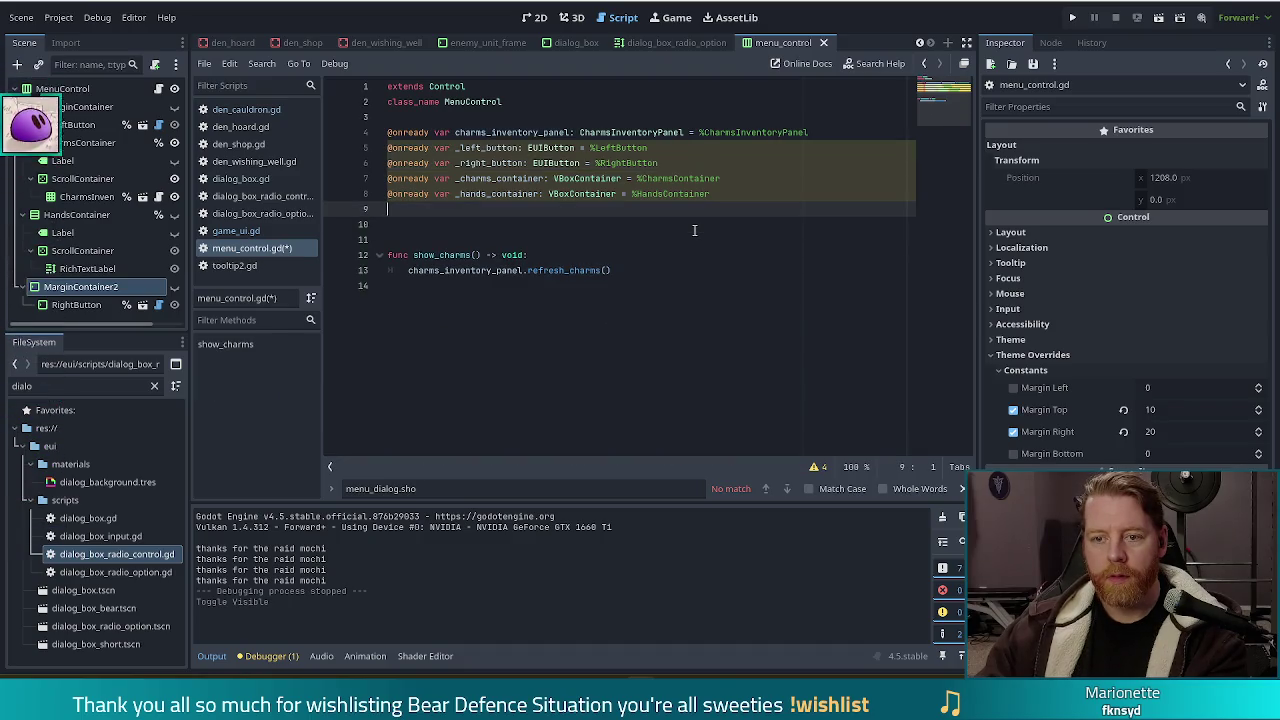
key(BackSpace)
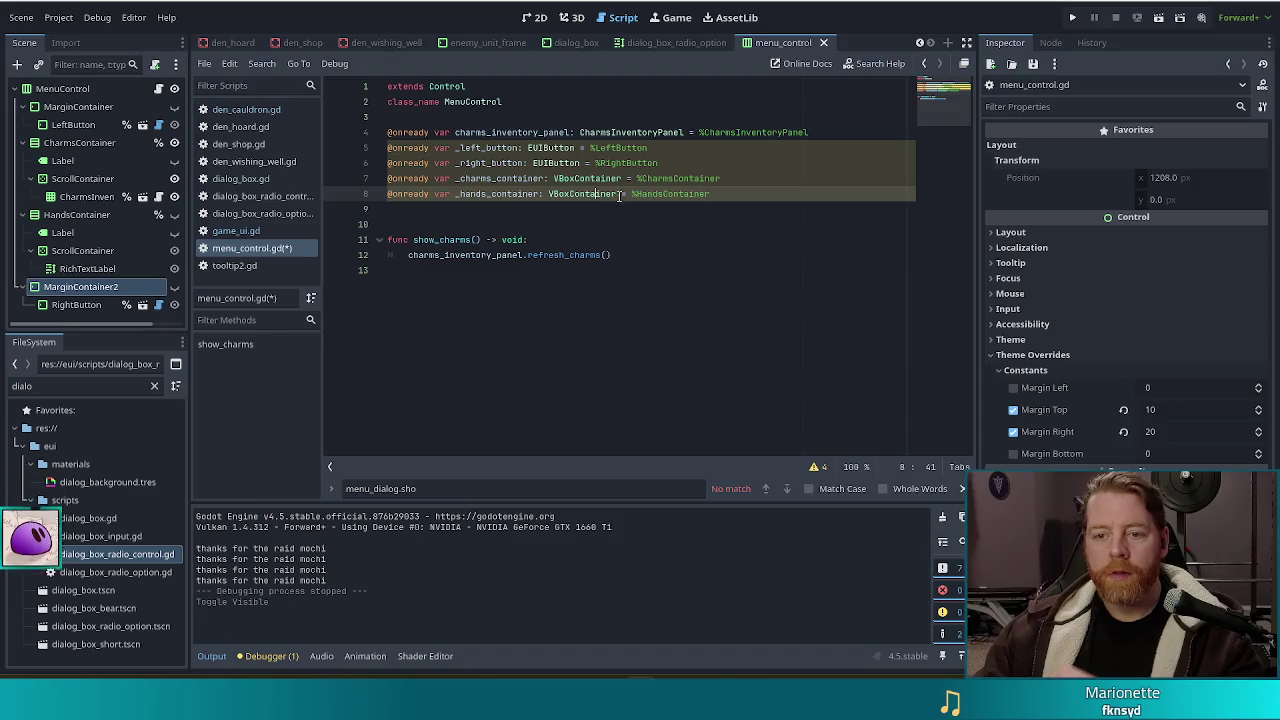
click(596, 194)
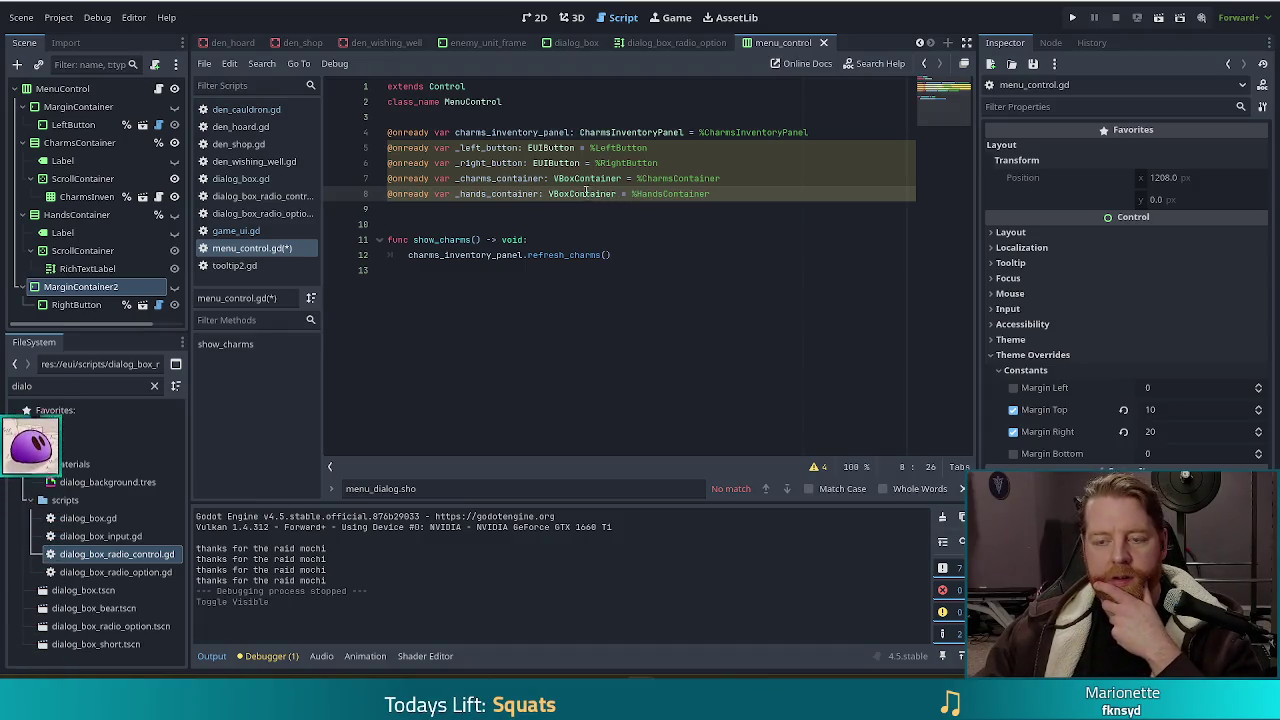
click(515, 147)
drag(688, 164, 860, 137)
key(BackSpace)
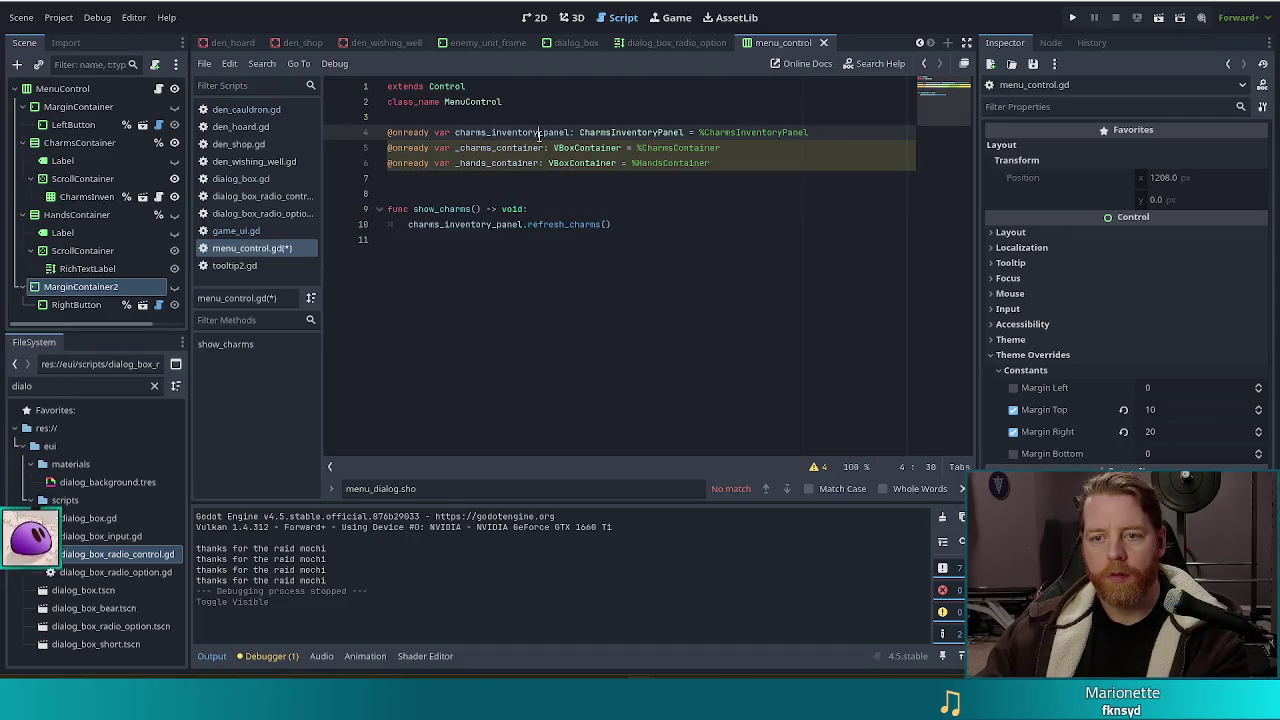
click(538, 132)
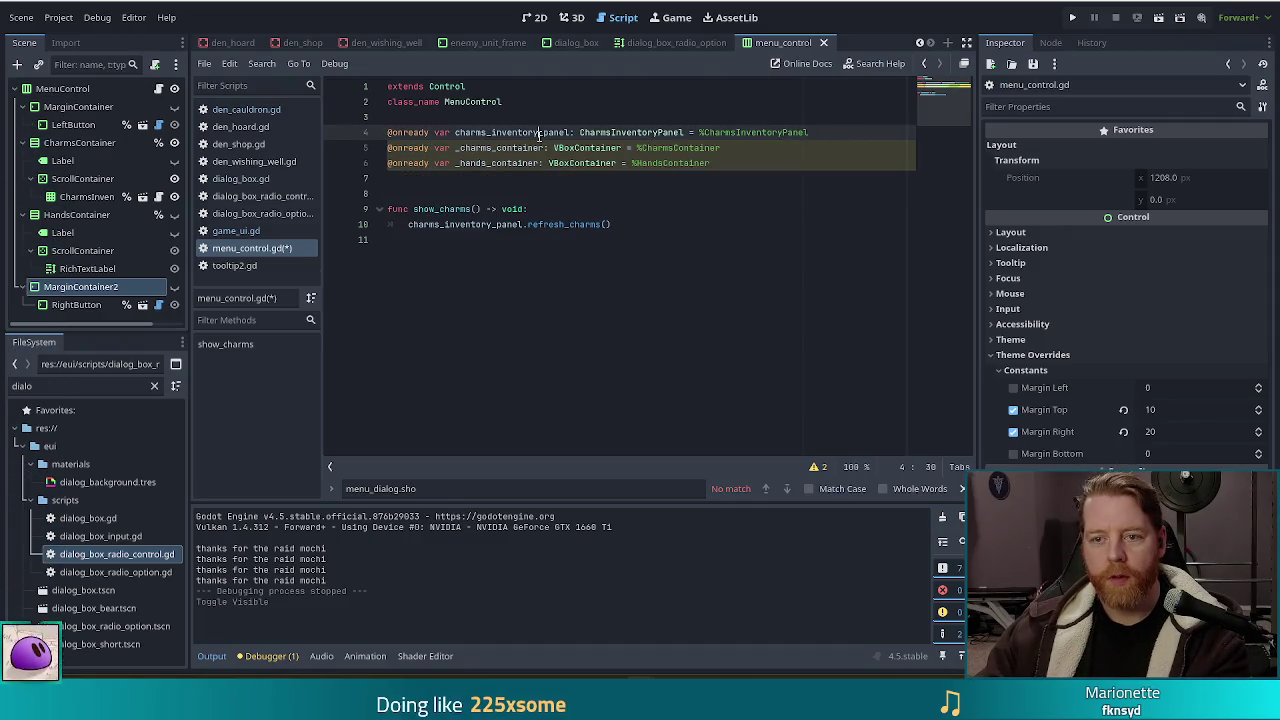
click(741, 160)
click(649, 226)
click(435, 209)
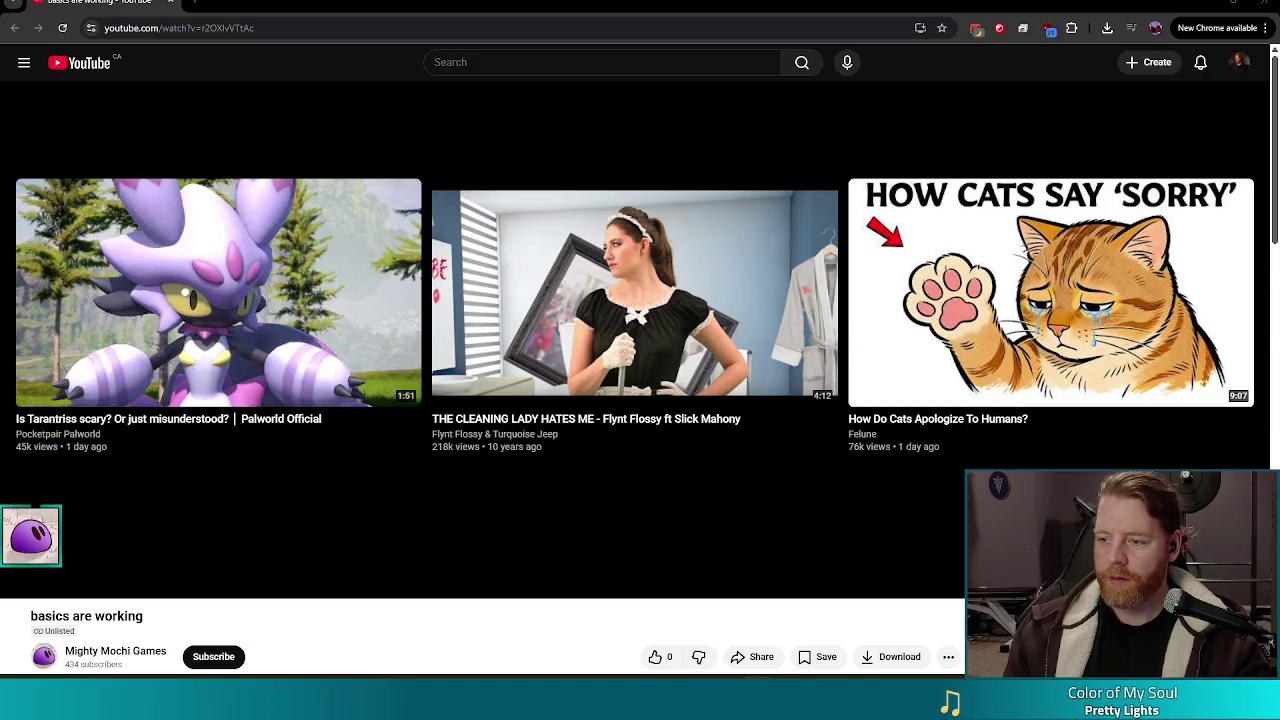
Leave the YouTube video and return to the Godot editor
key(alt+Tab)
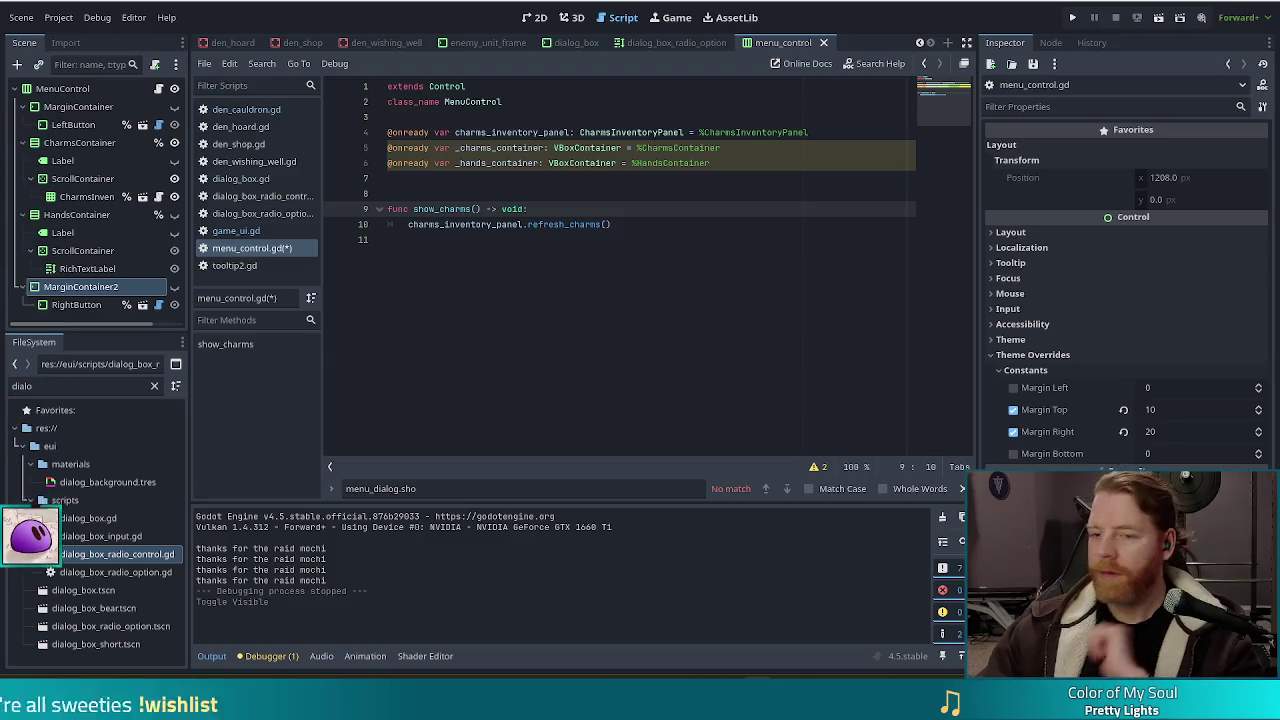
Place the caret in the %CharmsContainer and %HandsContainer lines, then at the end of line 10
click(697, 147)
click(697, 163)
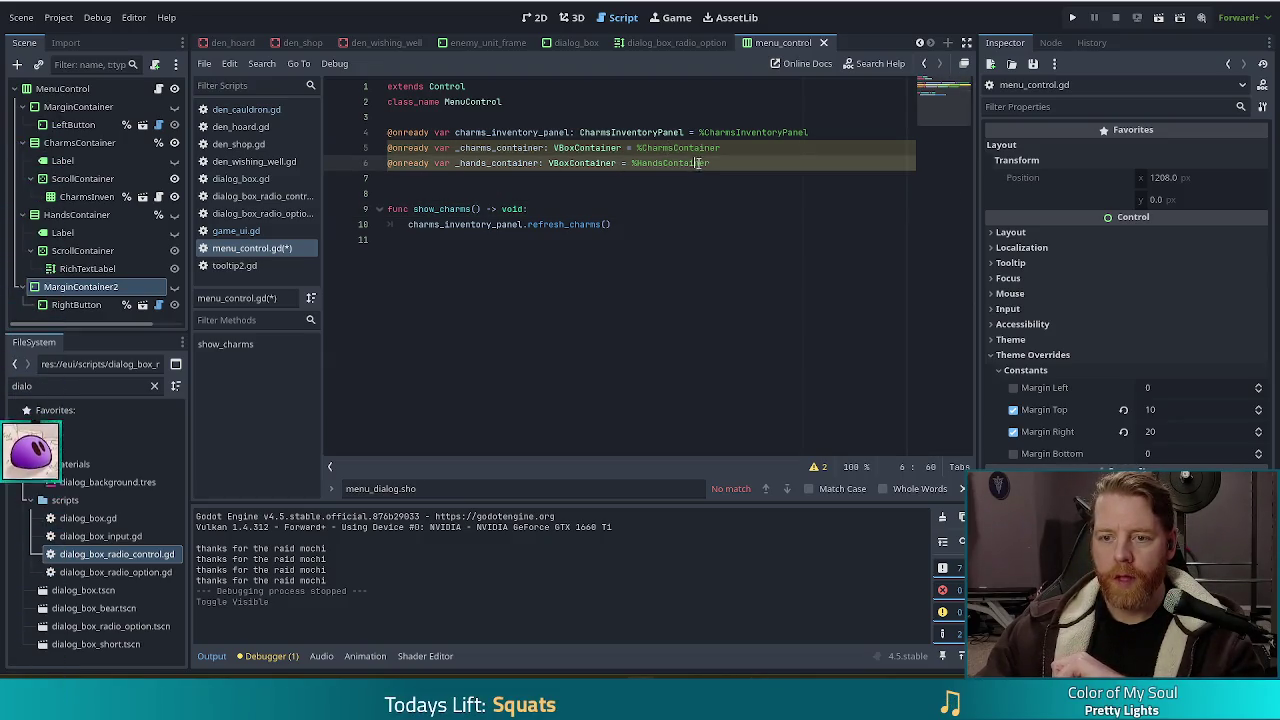
click(634, 217)
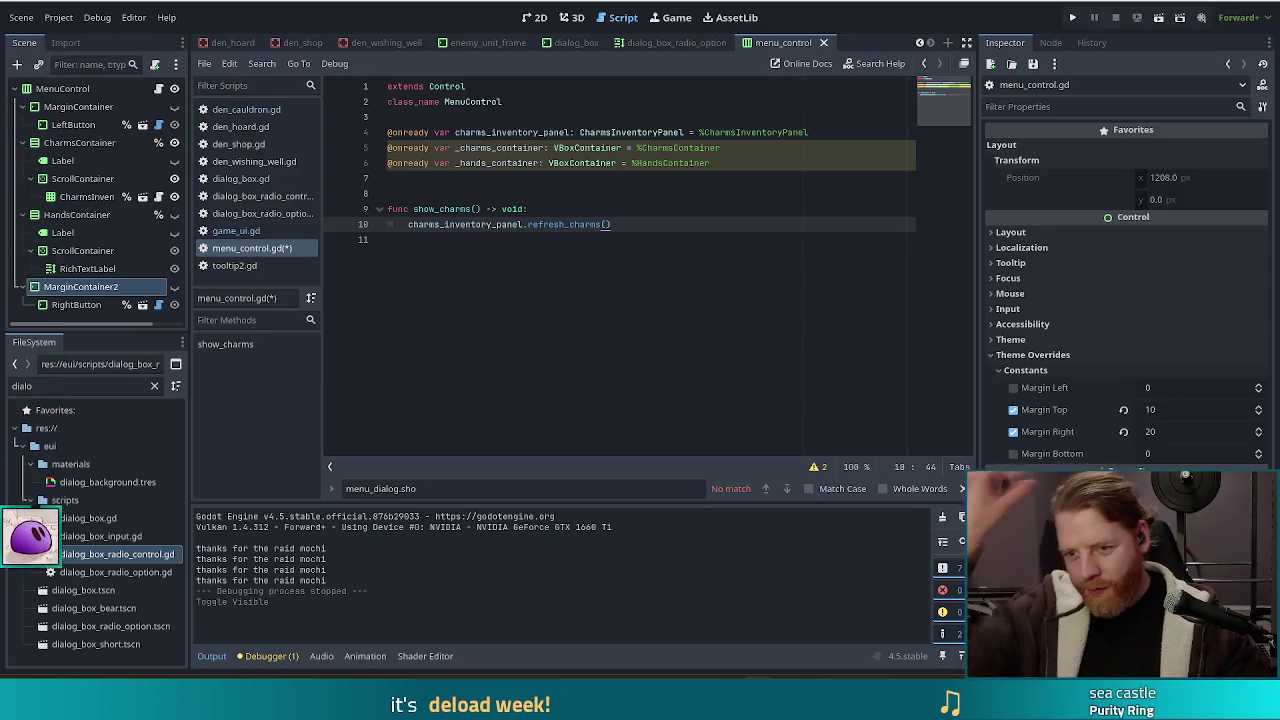
Add a blank line after show_charms and start 'func show_container' on line 13
click(522, 224)
click(626, 224)
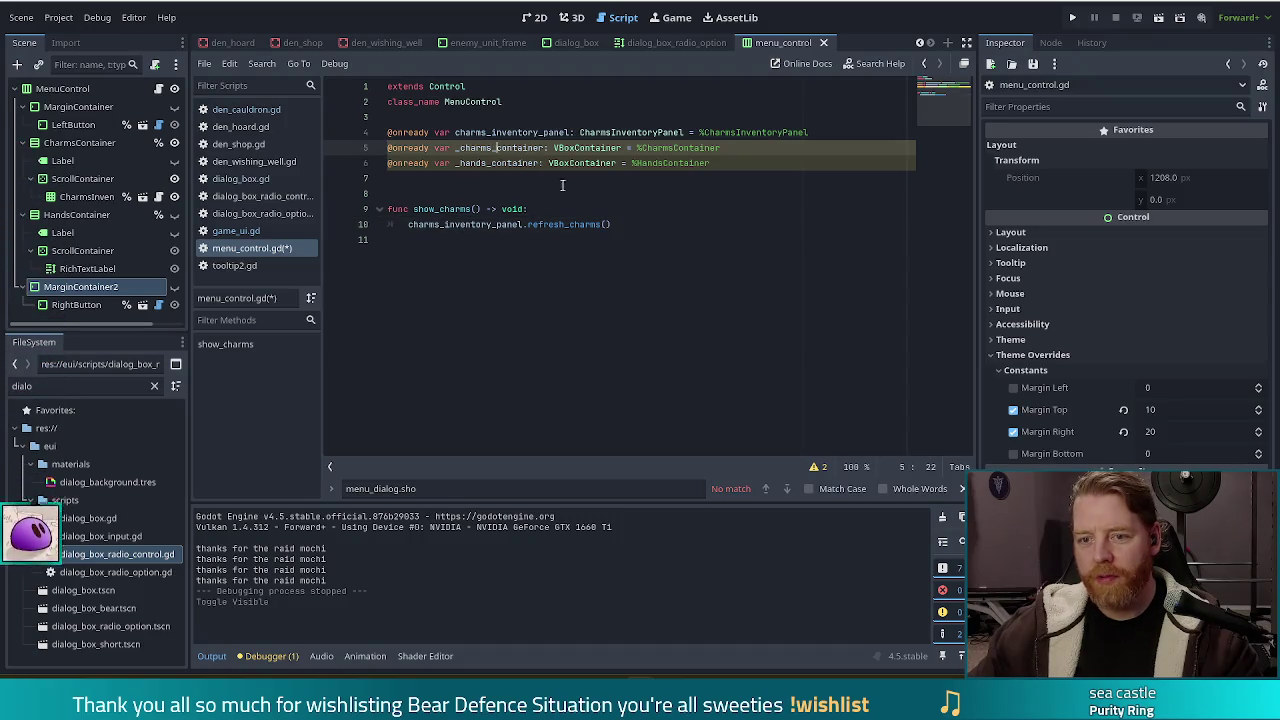
click(680, 235)
key(Return)
key(Return)
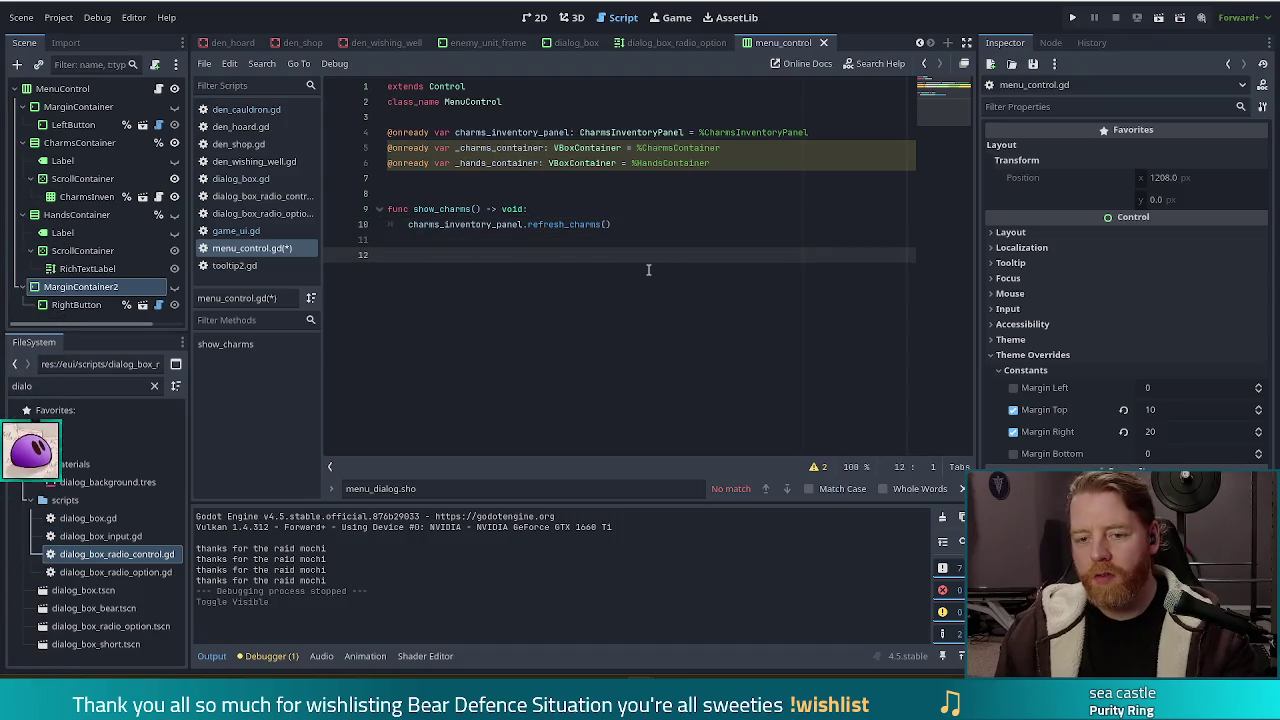
text(func )
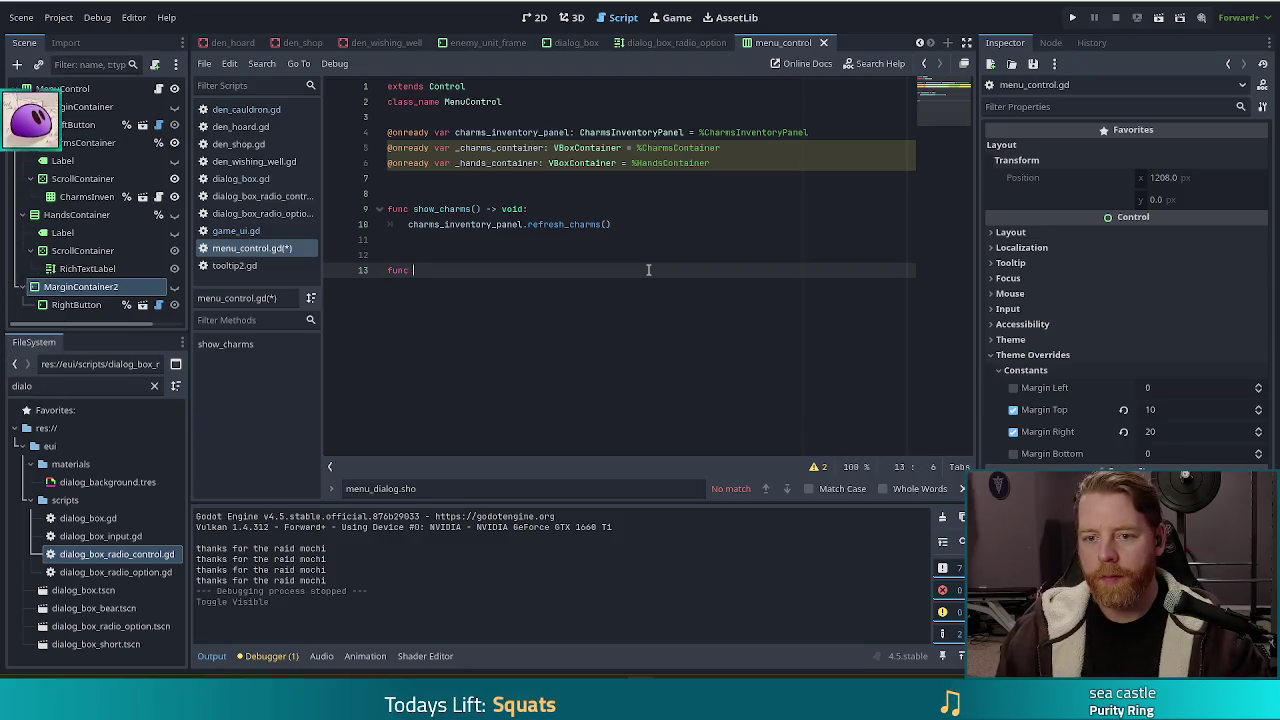
text(show_container)
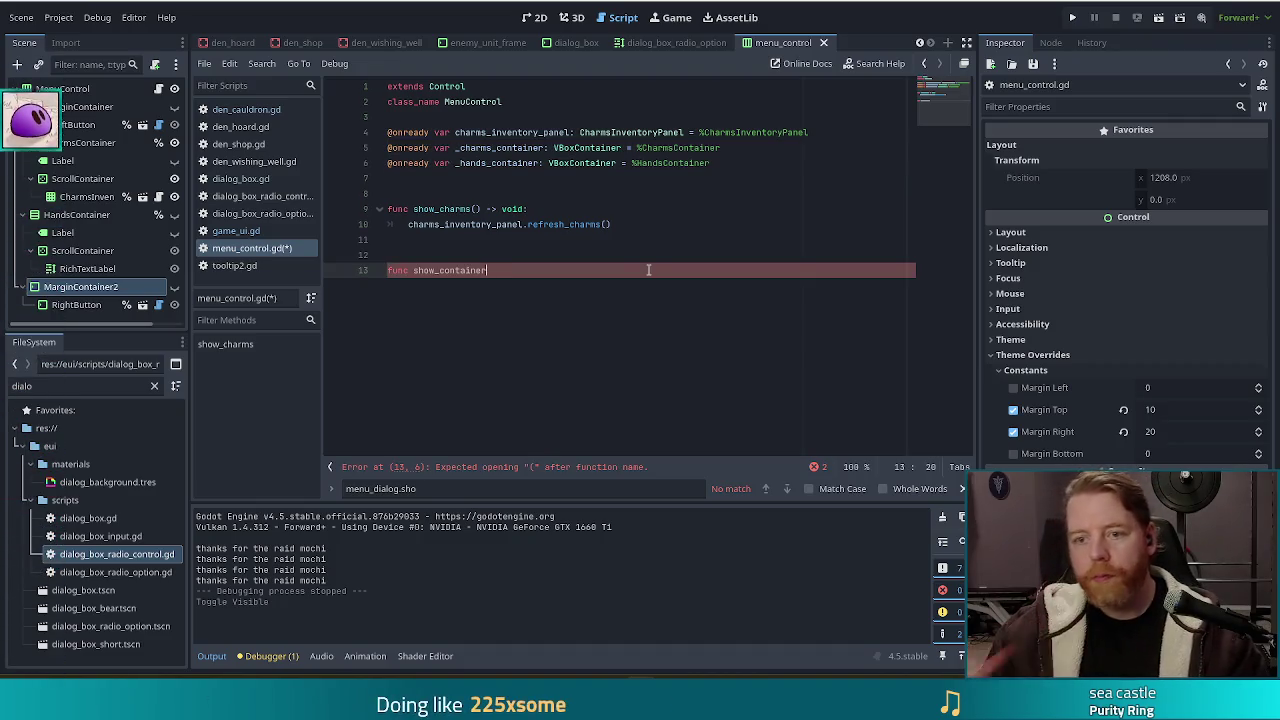
Remove the leading underscores so the variables read charms_container and hands_container
click(459, 148)
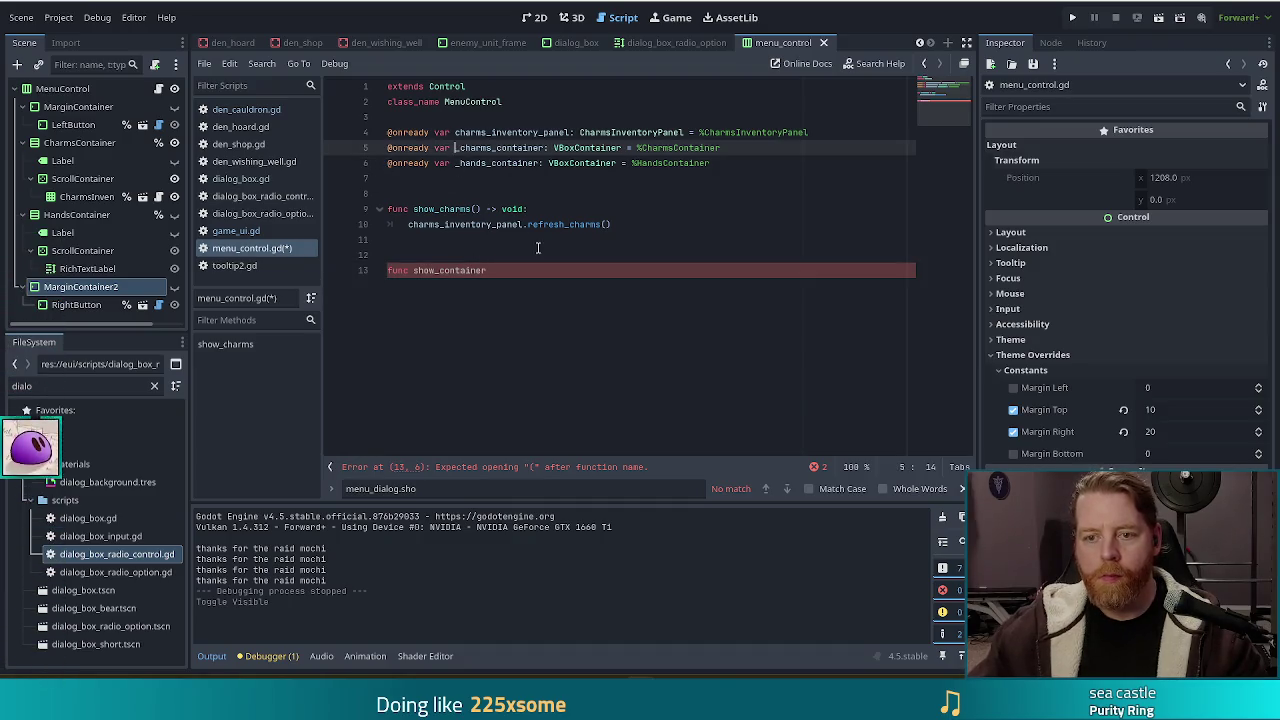
key(BackSpace)
key(Down)
key(BackSpace)
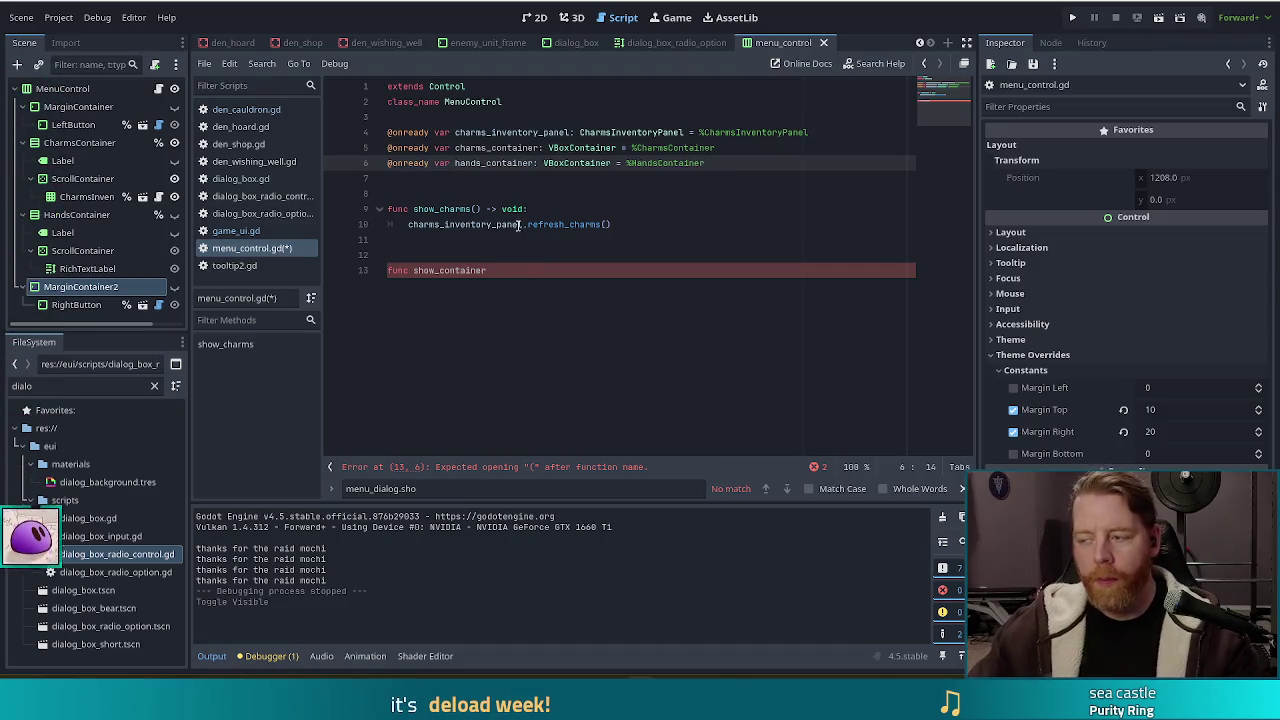
click(637, 163)
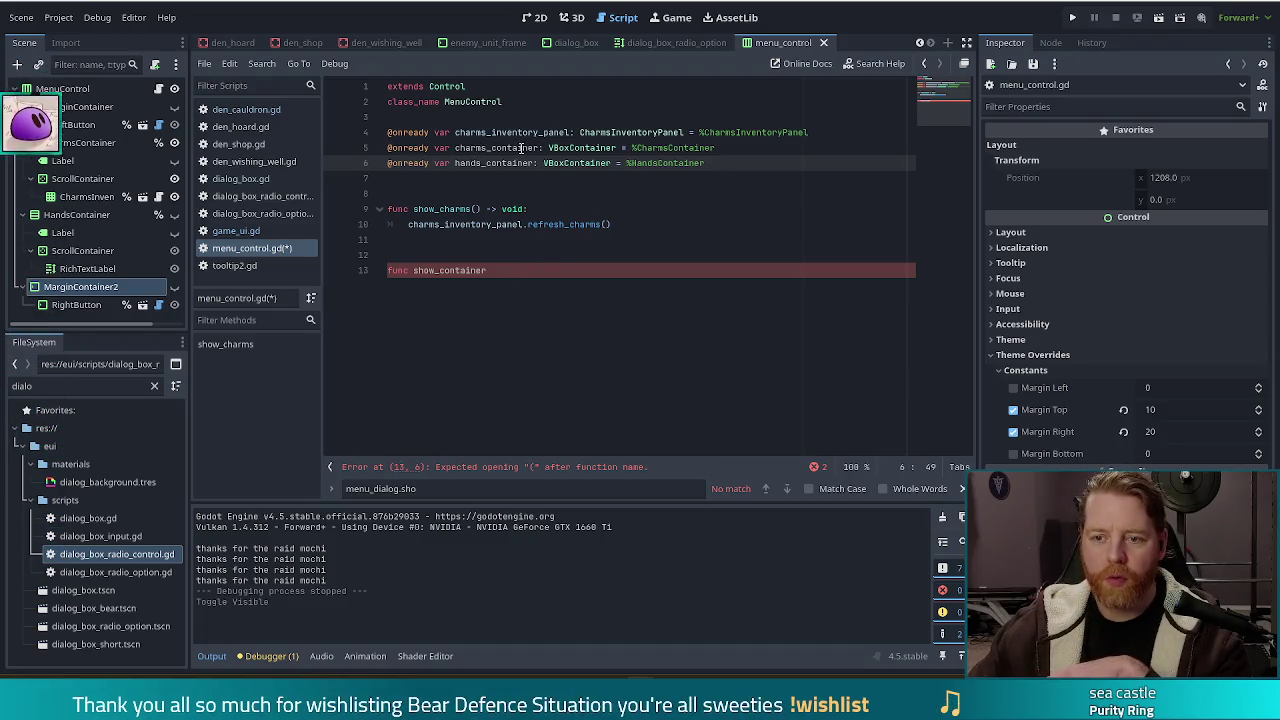
Delete MarginContainer and MarginContainer2 with their left and right buttons, confirming each with OK
click(80, 143)
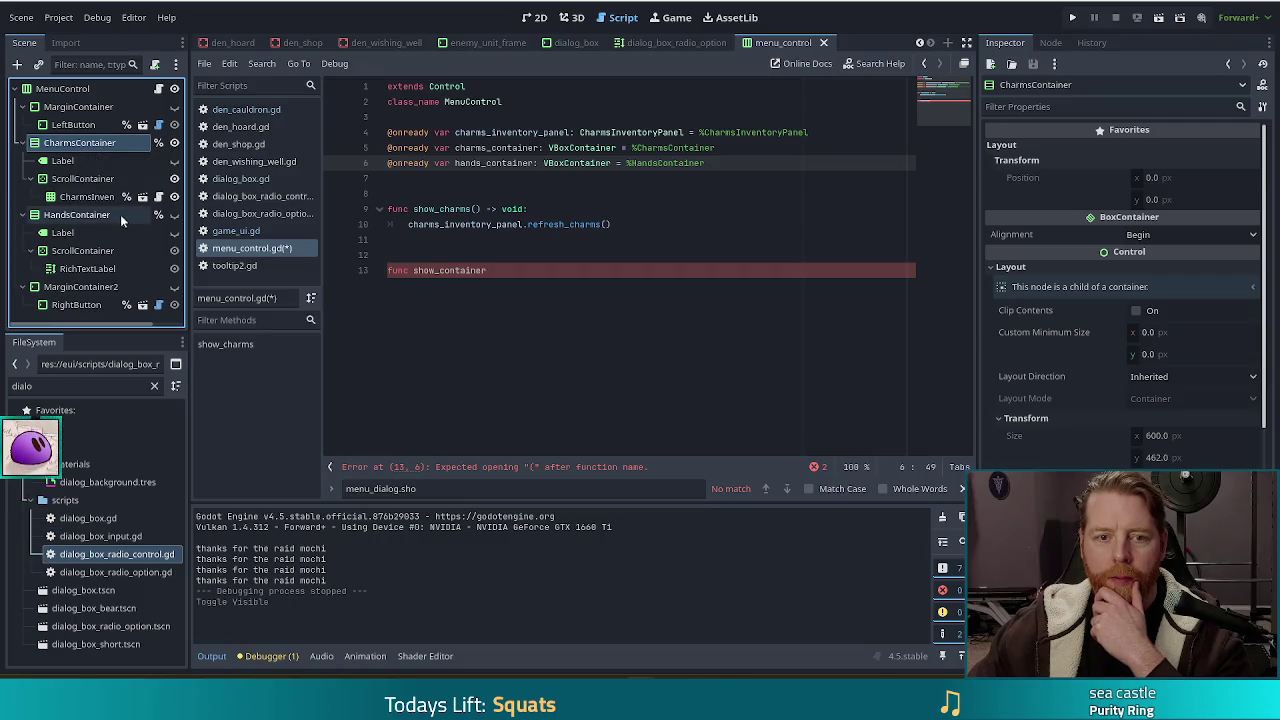
click(62, 89)
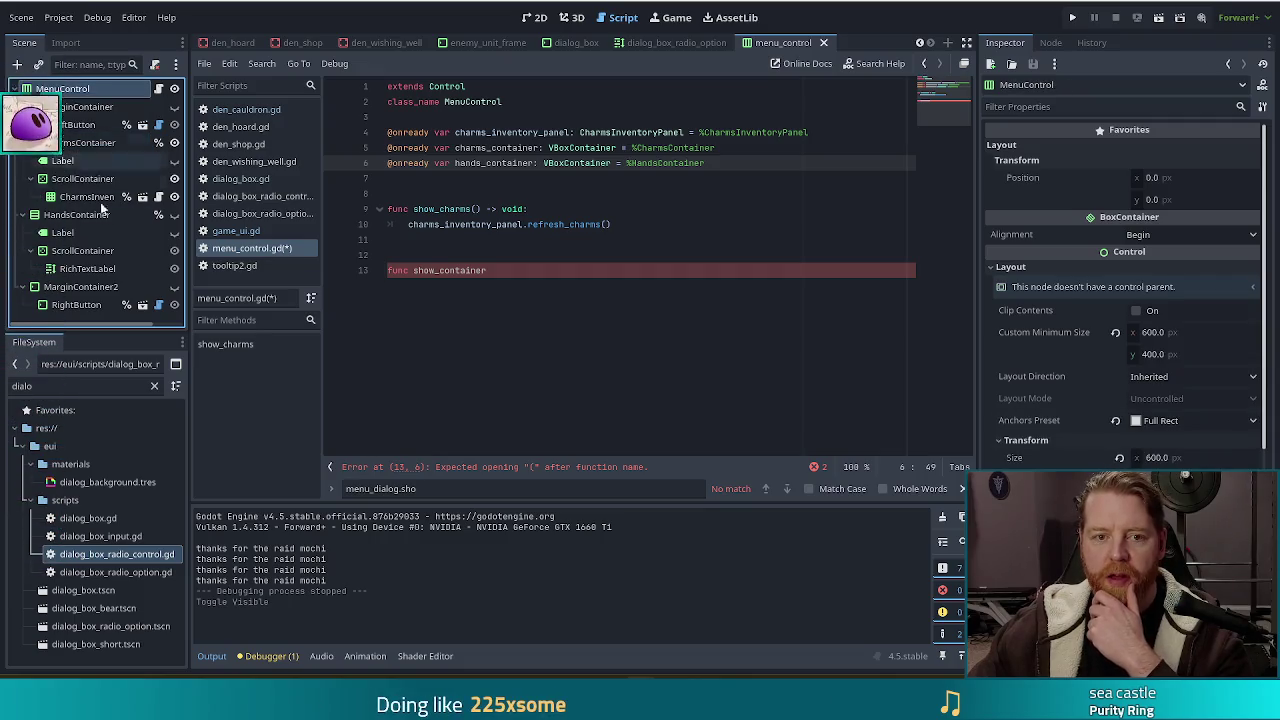
click(64, 107)
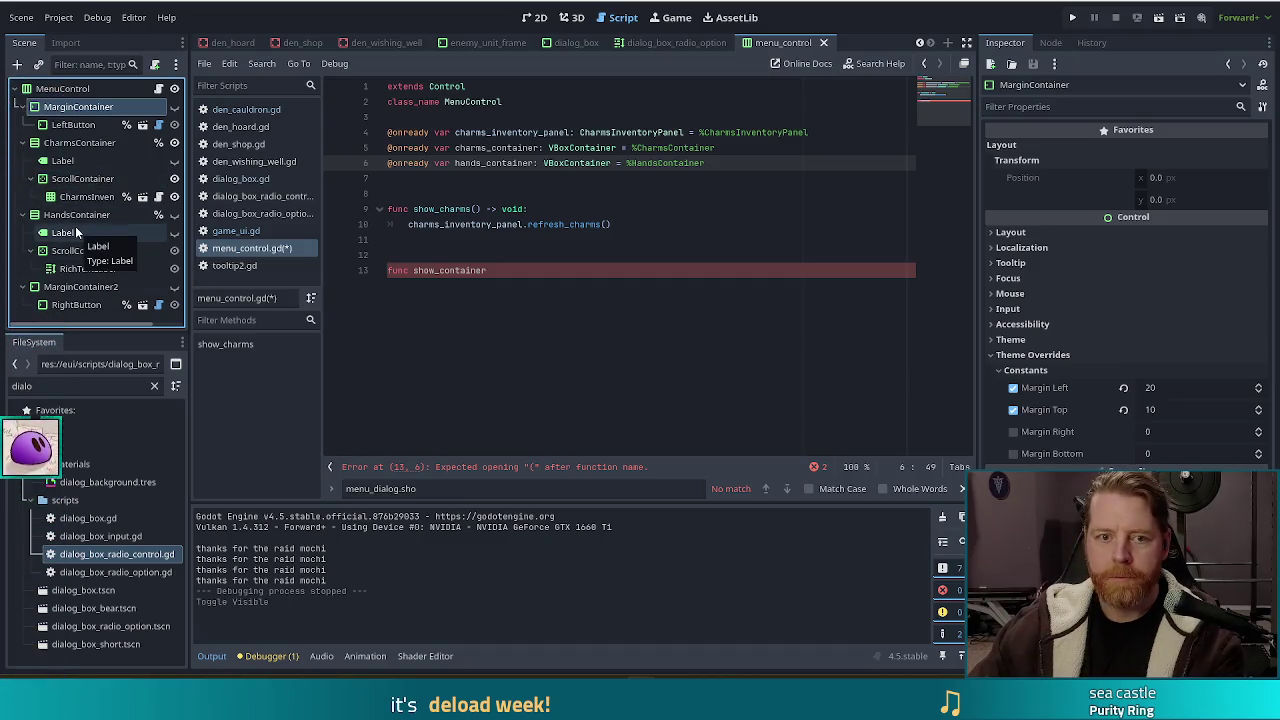
key(Delete)
click(593, 357)
click(80, 250)
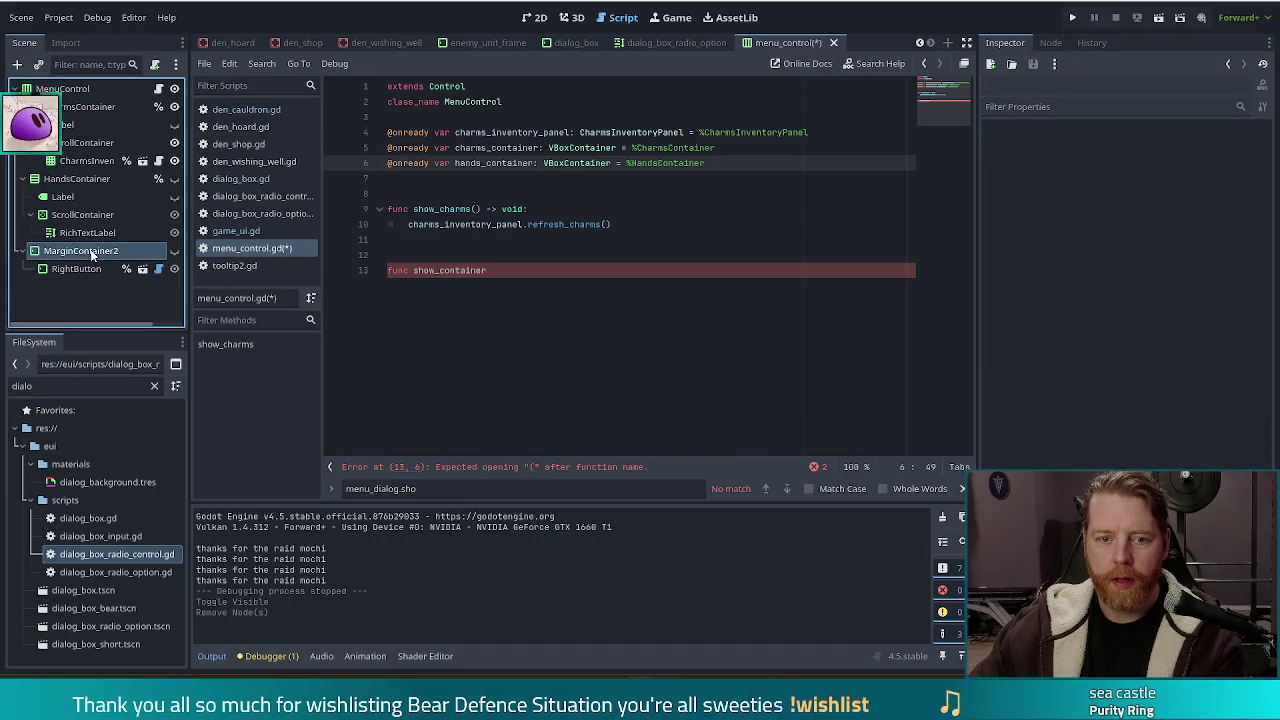
key(Delete)
click(592, 357)
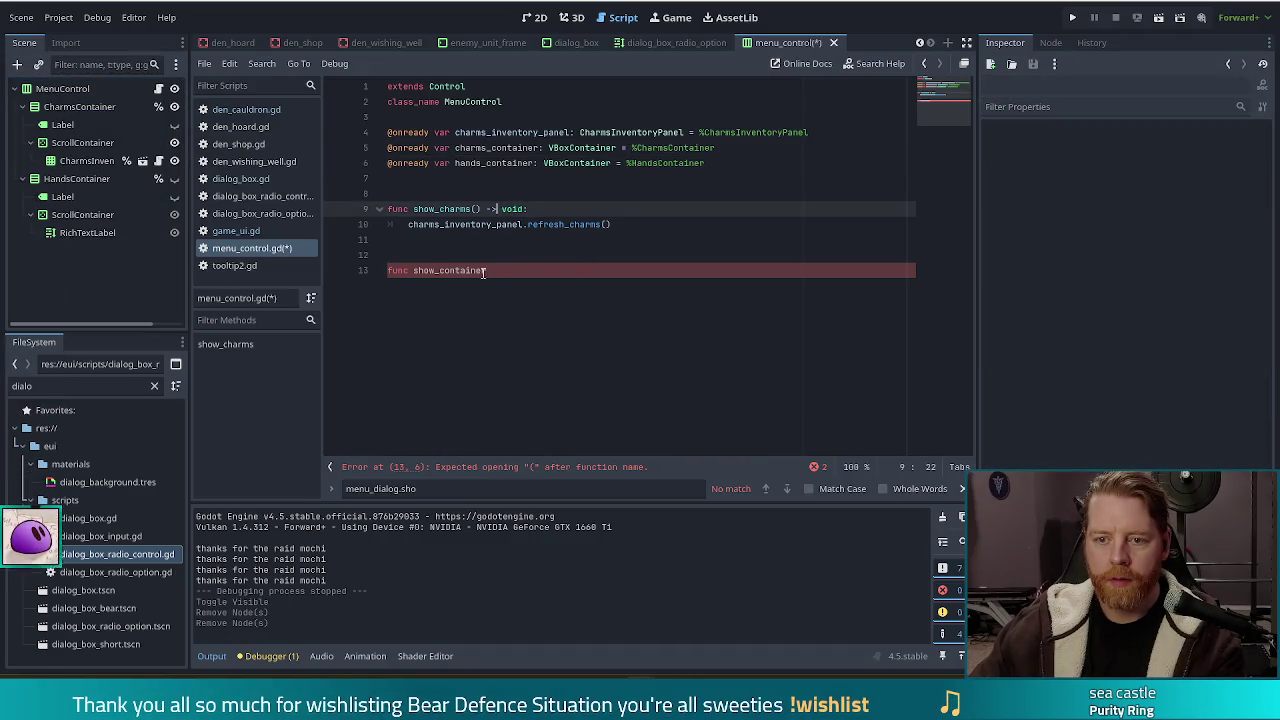
click(548, 271)
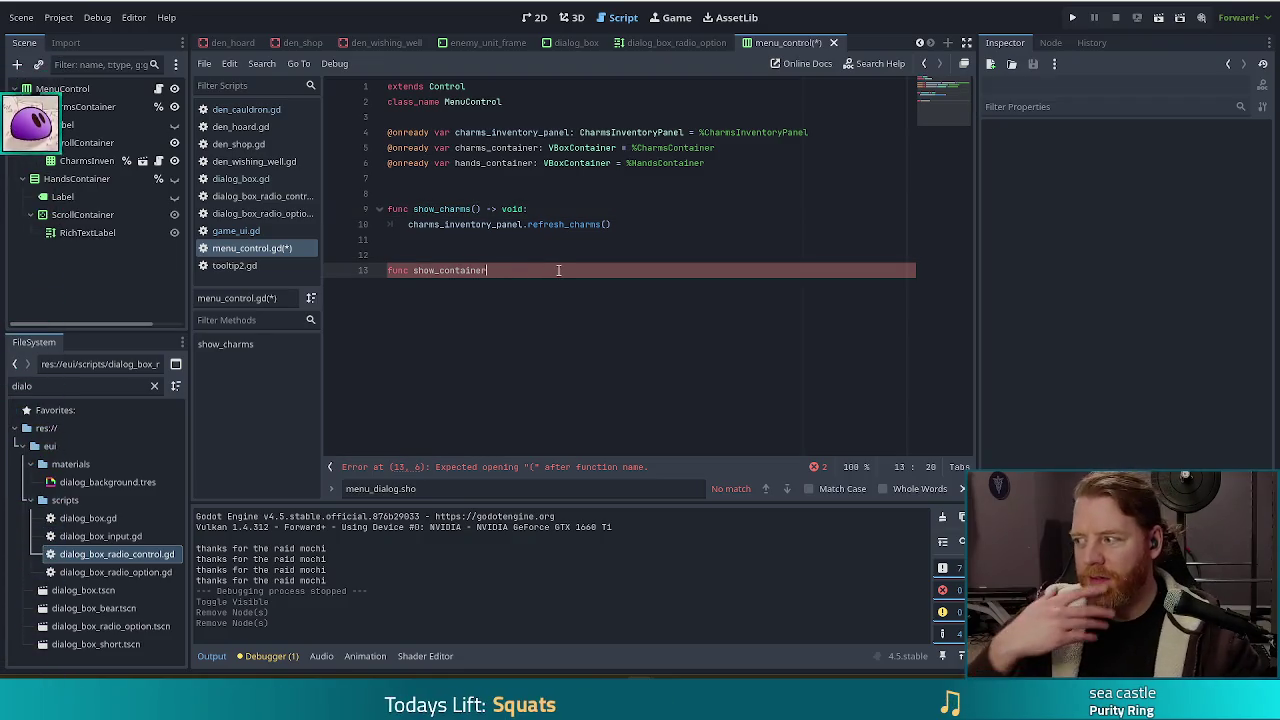
click(458, 148)
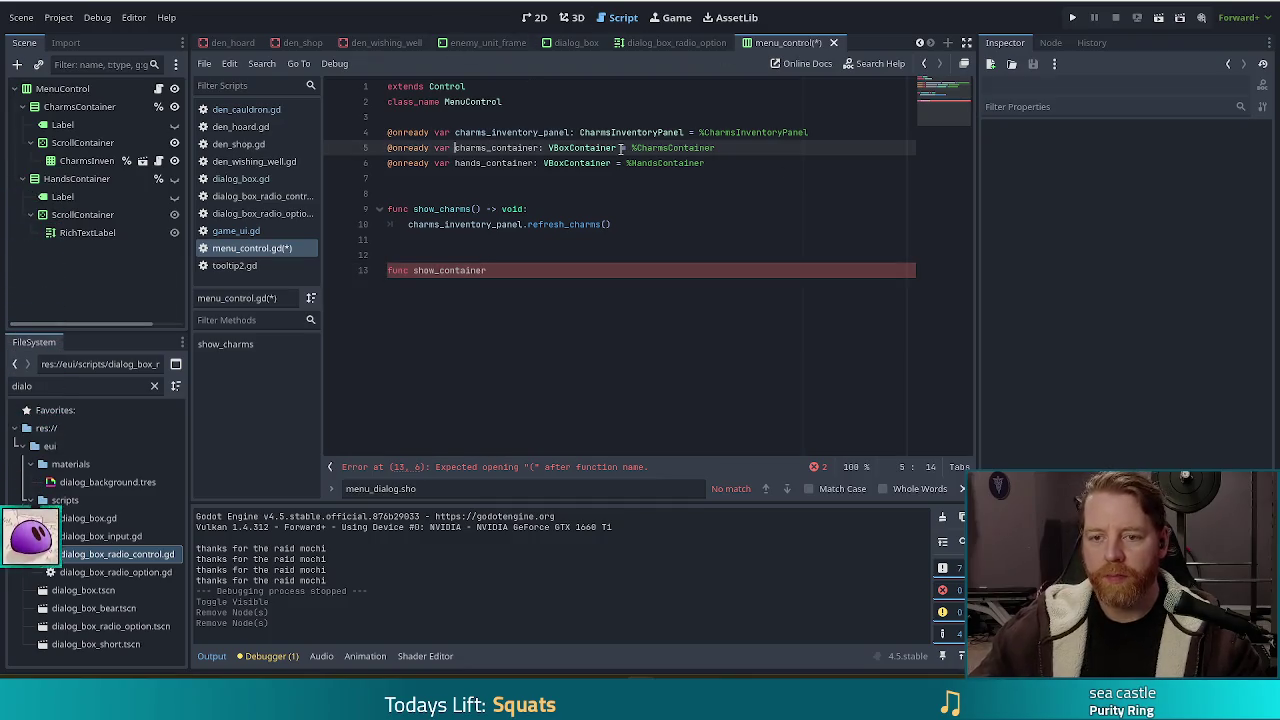
Restore the names _charms_container and _hands_container and save menu_control.gd
text(_)
key(Down)
text(_)
key(ctrl+s)
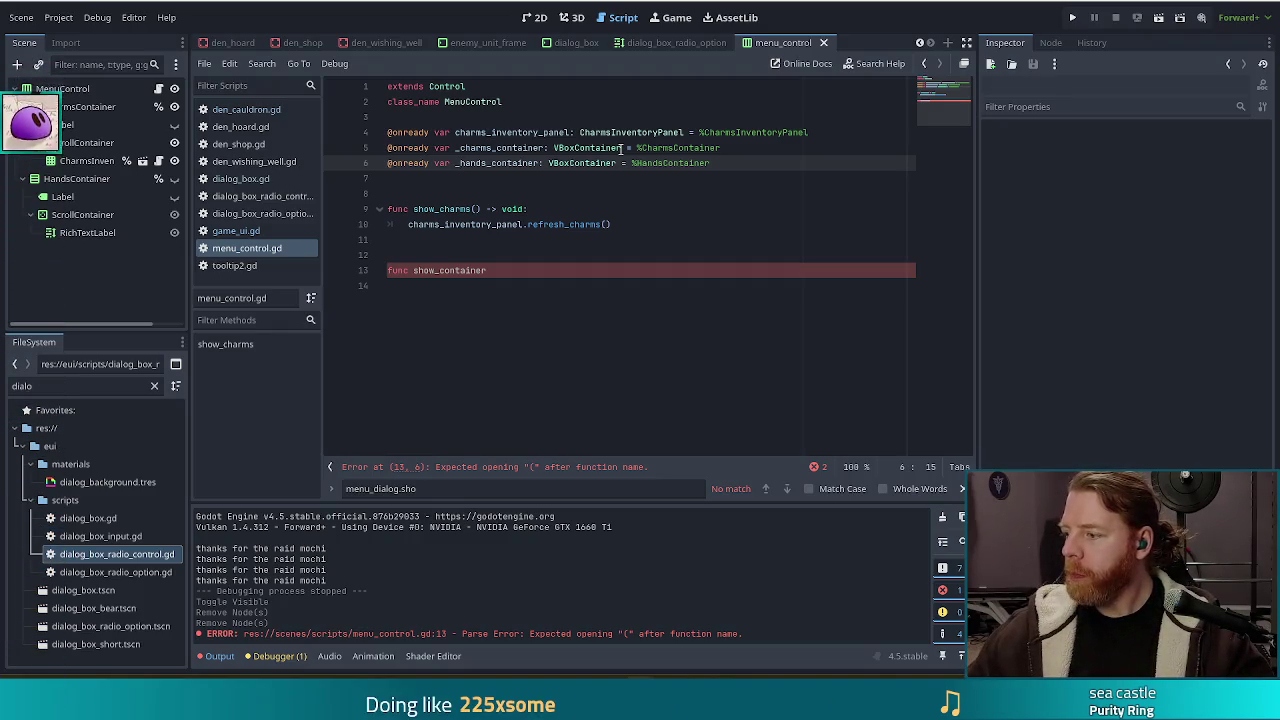
mouse_move(622, 148)
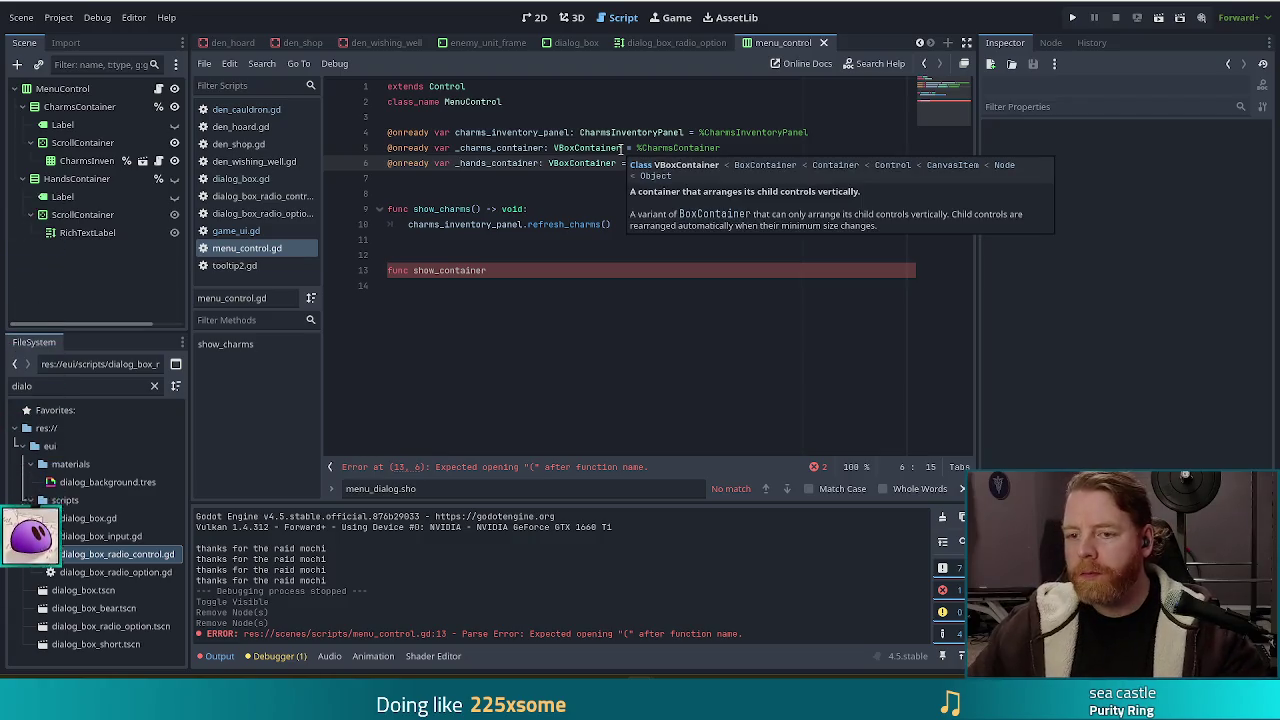
click(528, 271)
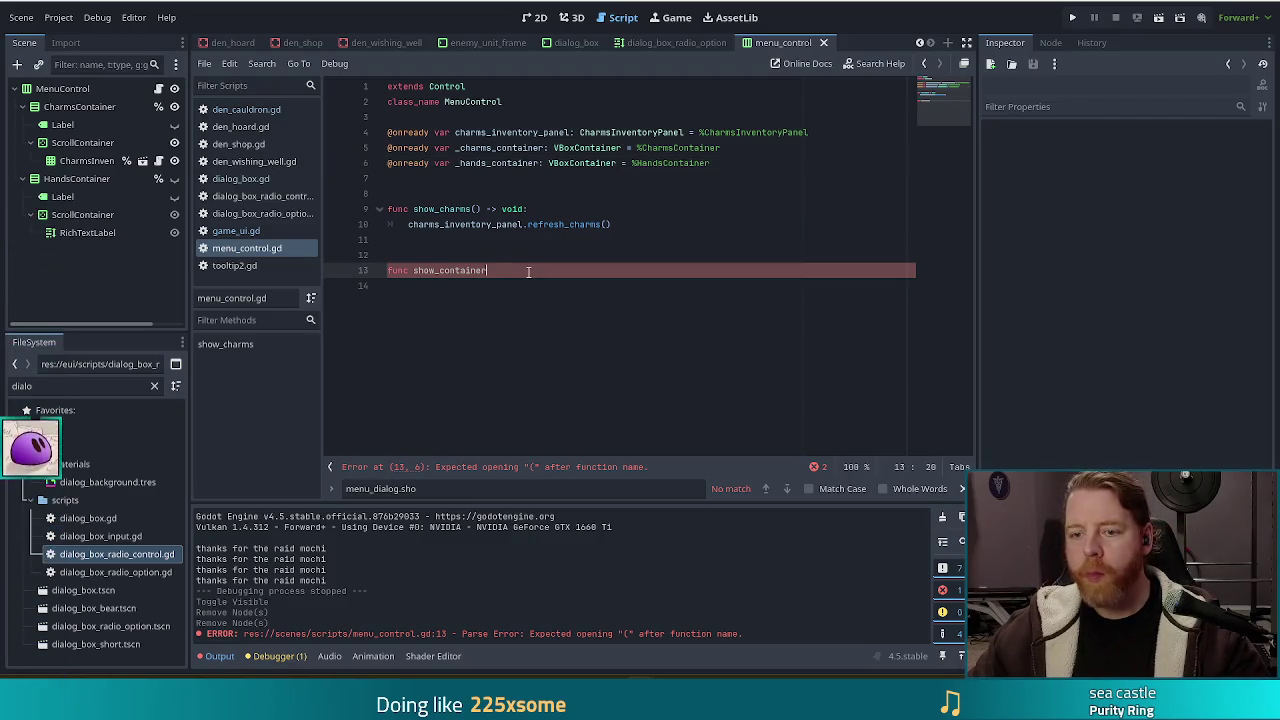
Give show_container the parameters (index: int, title: String) on line 13
text(()
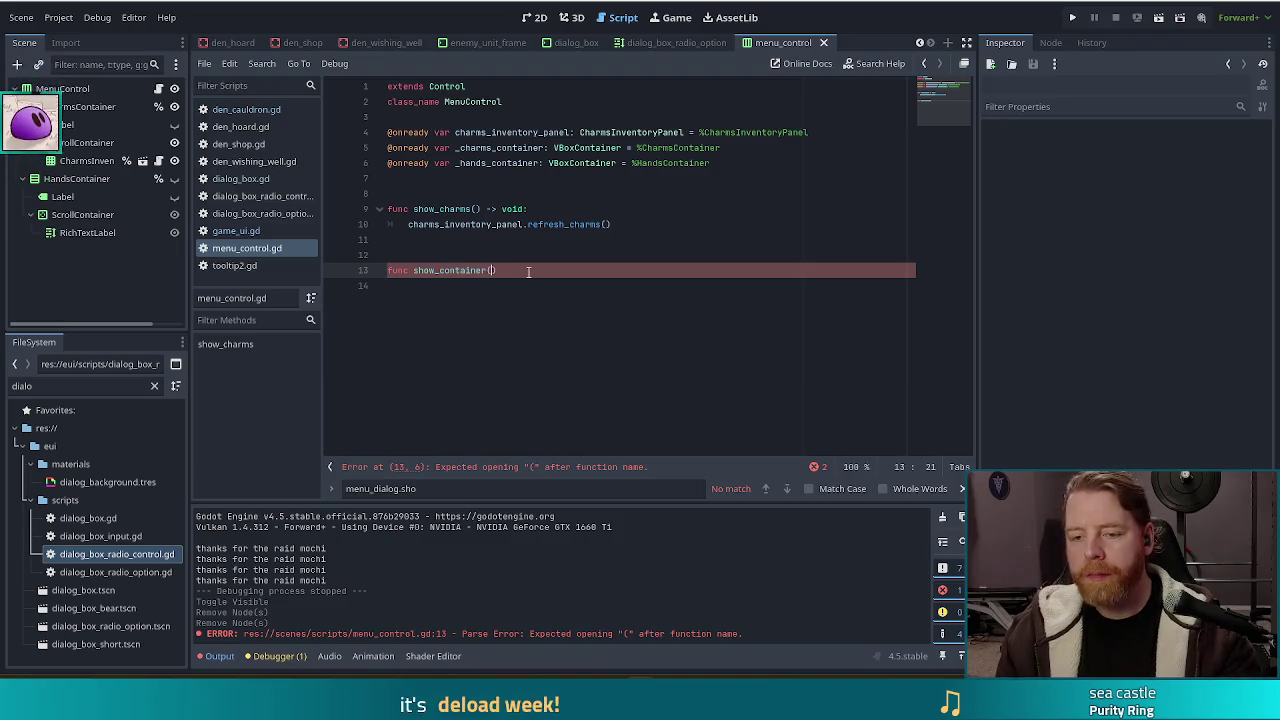
text(index: i)
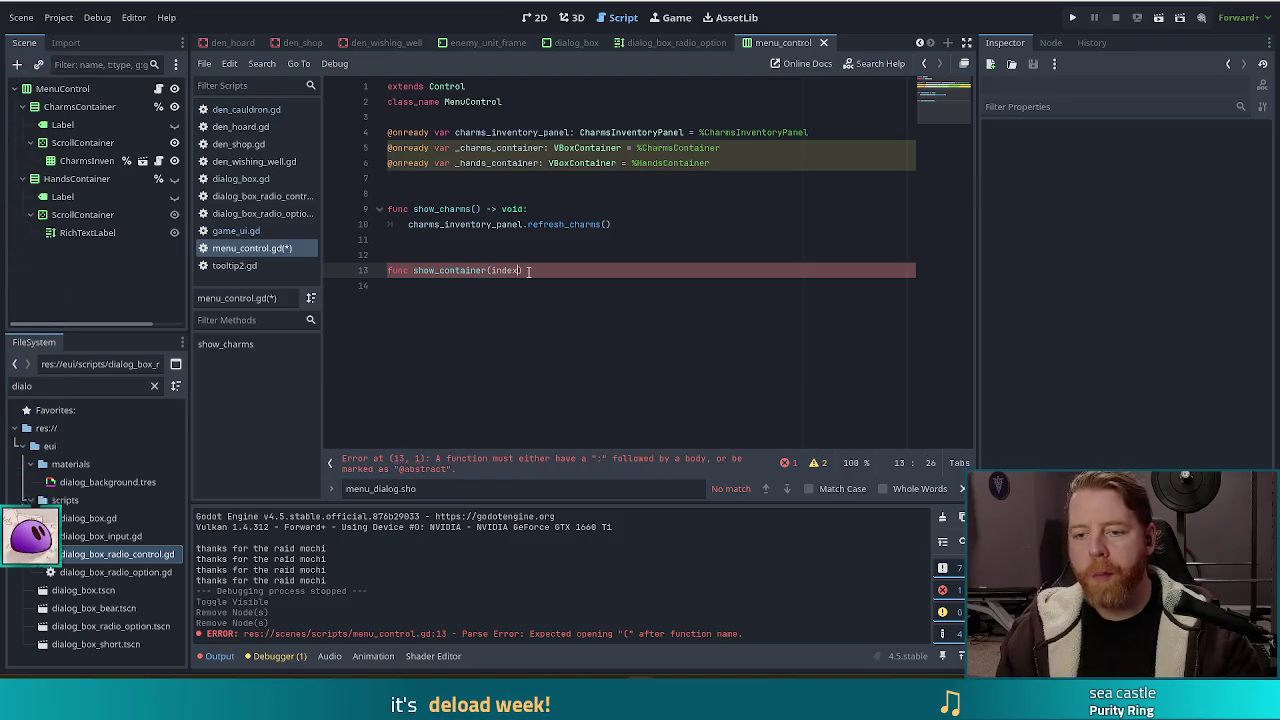
text(nt, titl)
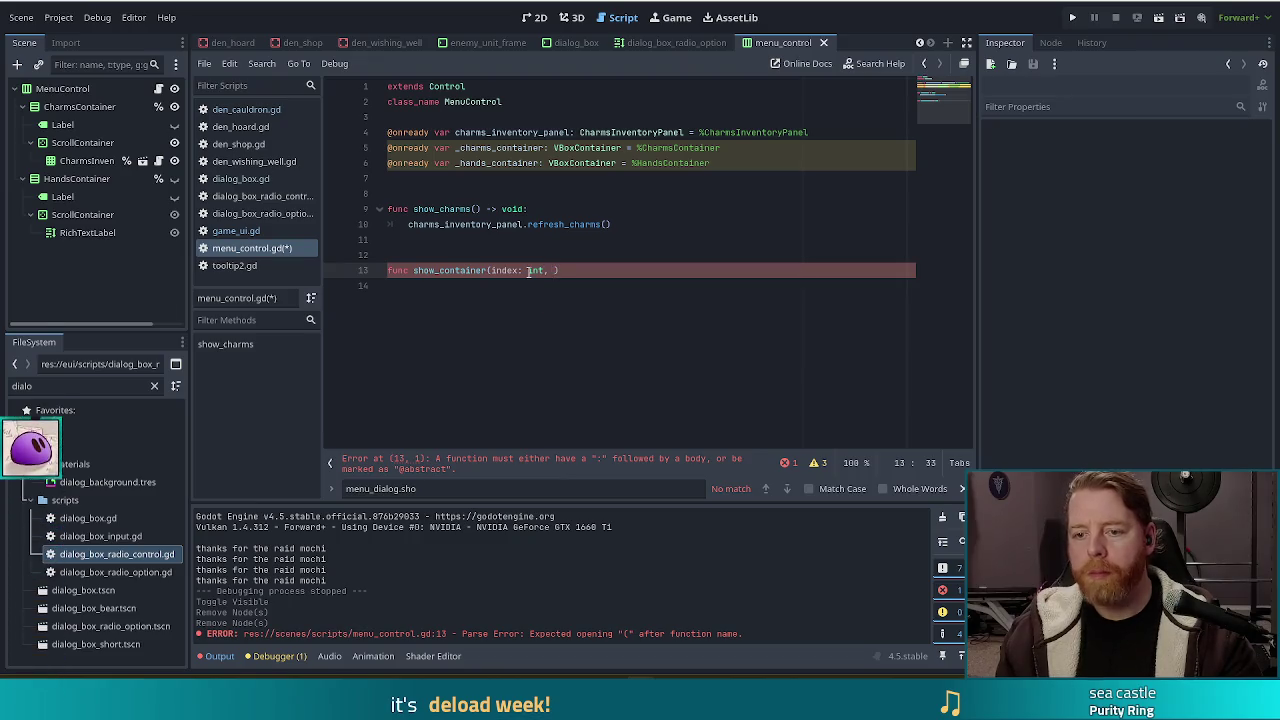
text(e: String)
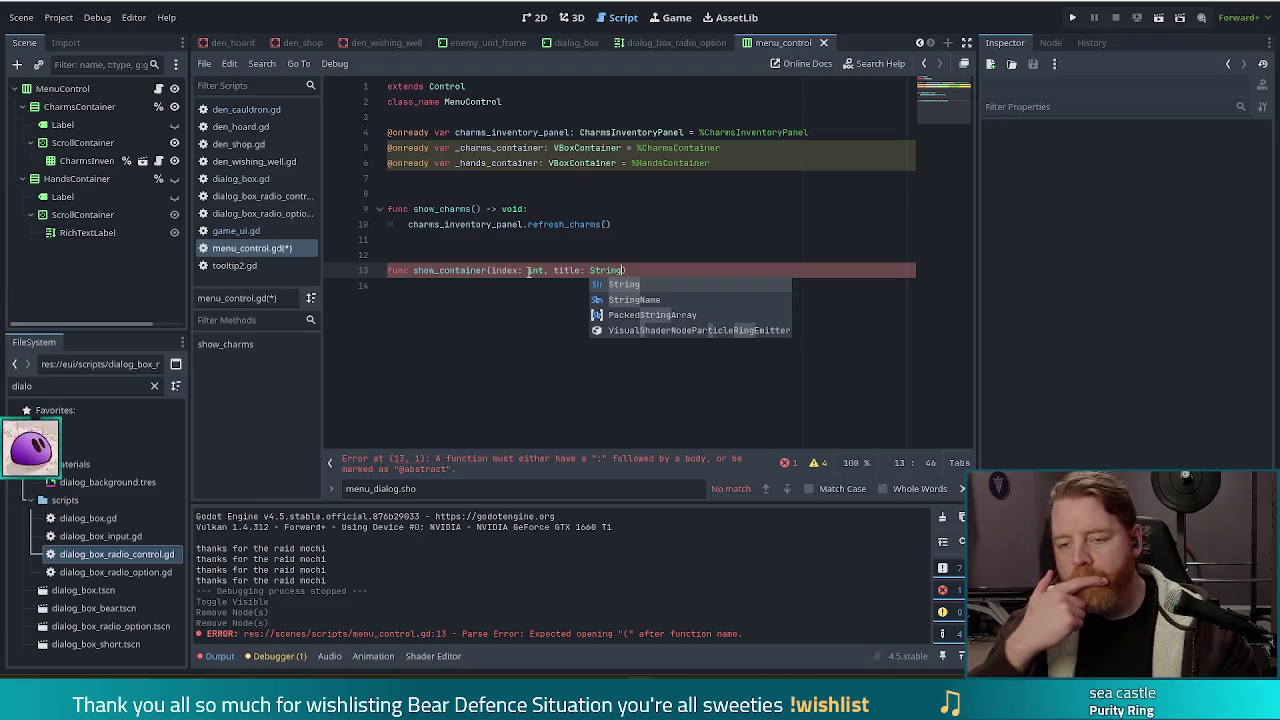
click(643, 270)
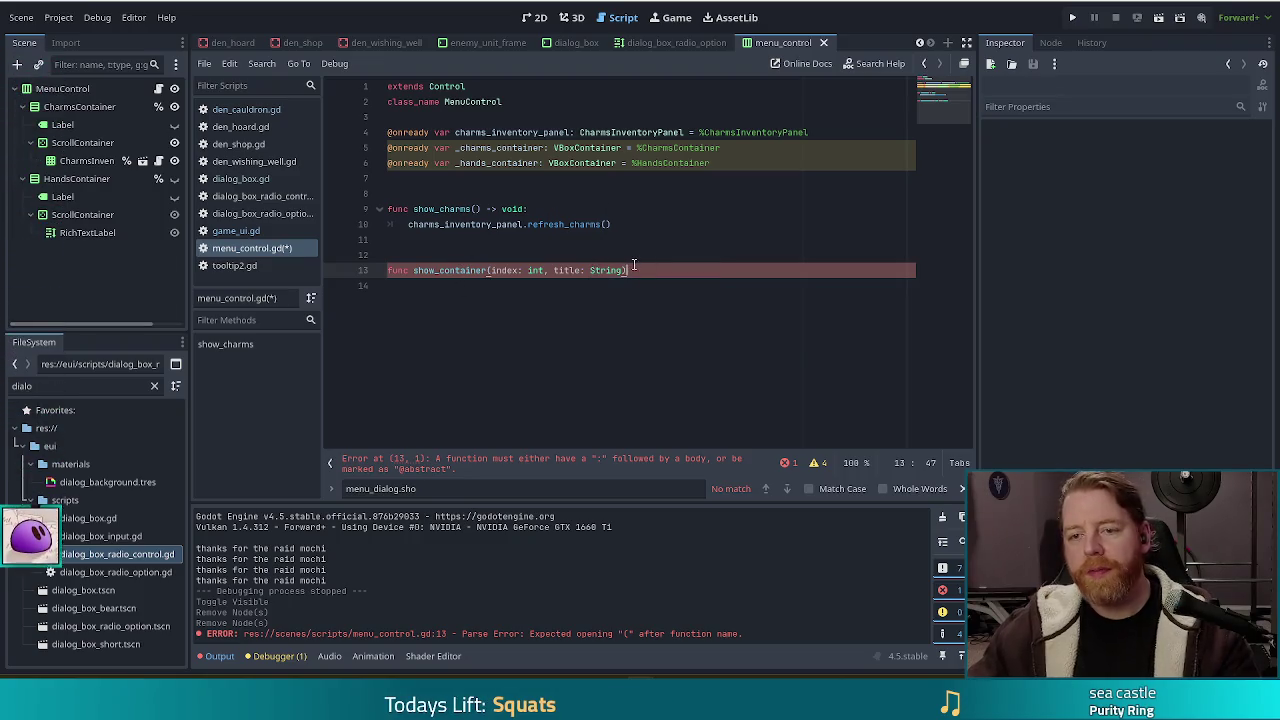
drag(437, 209, 445, 224)
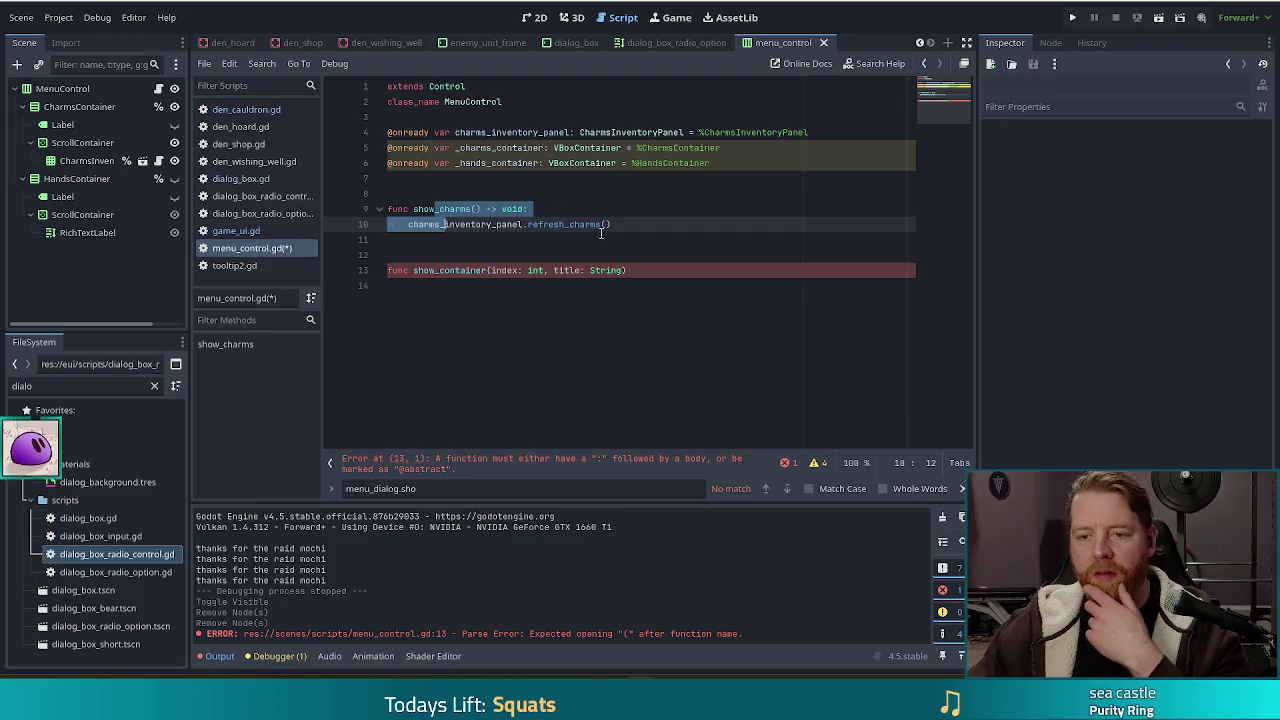
click(632, 224)
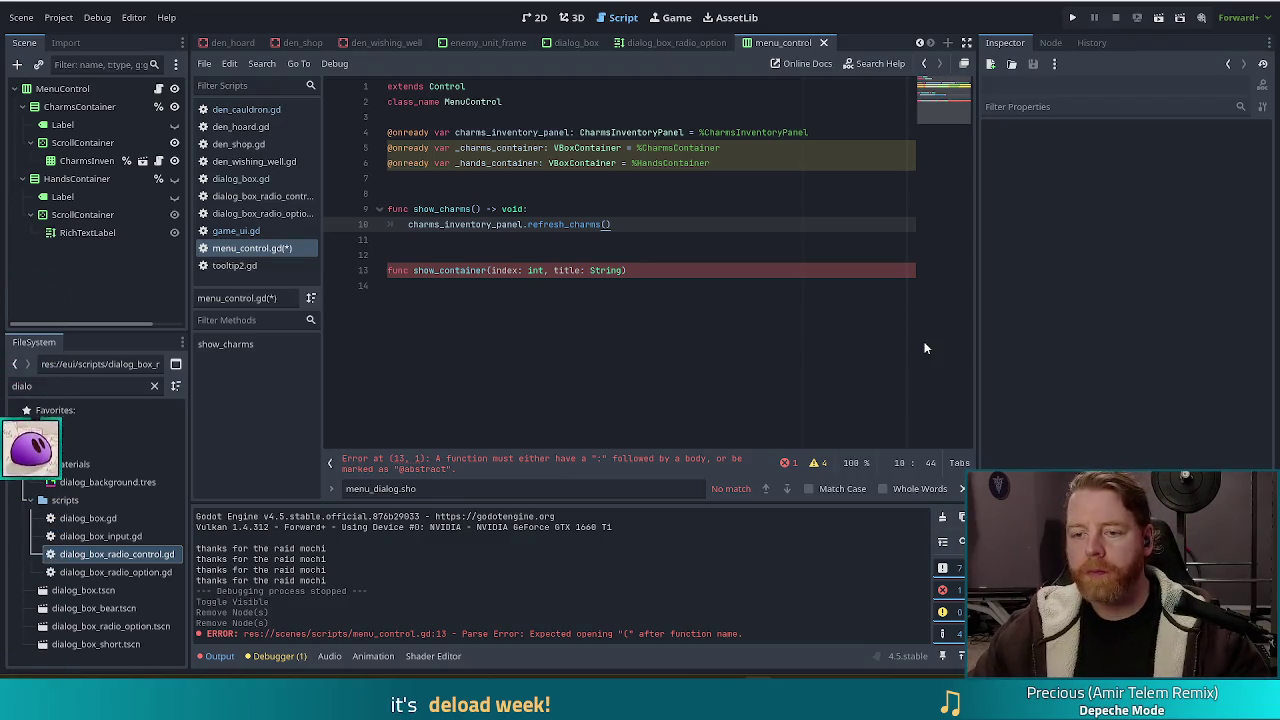
click(643, 270)
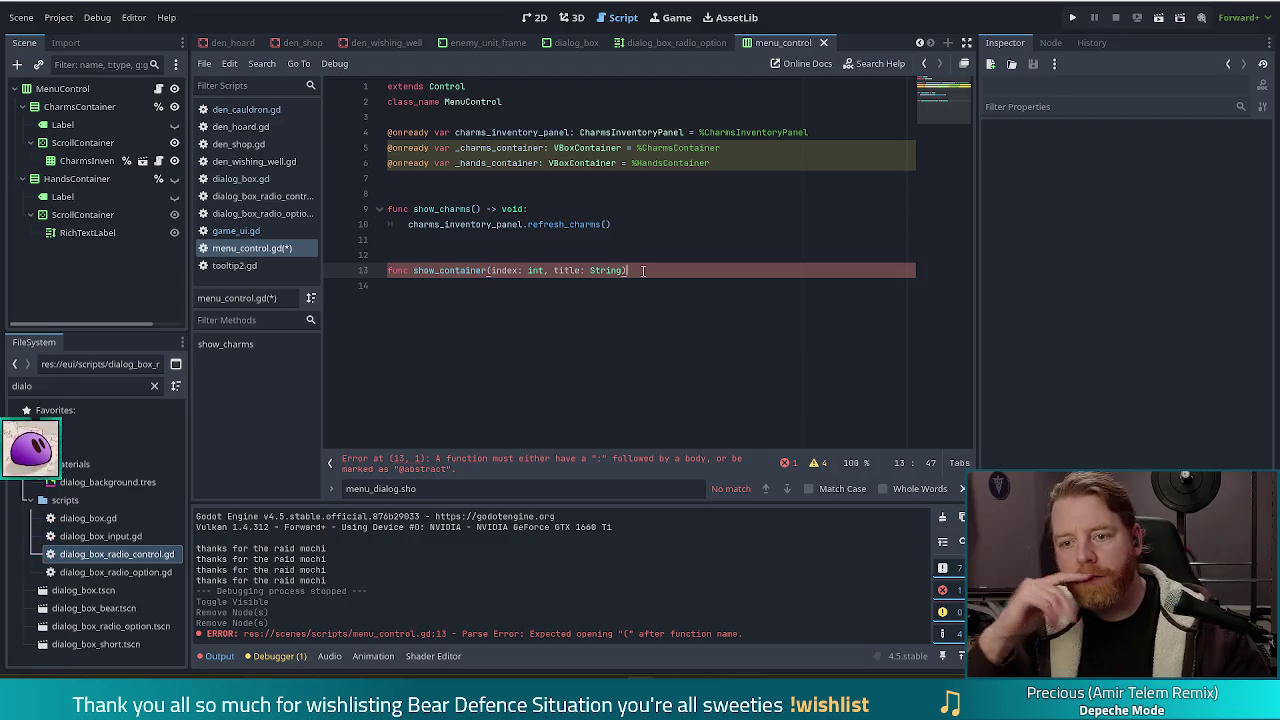
click(458, 197)
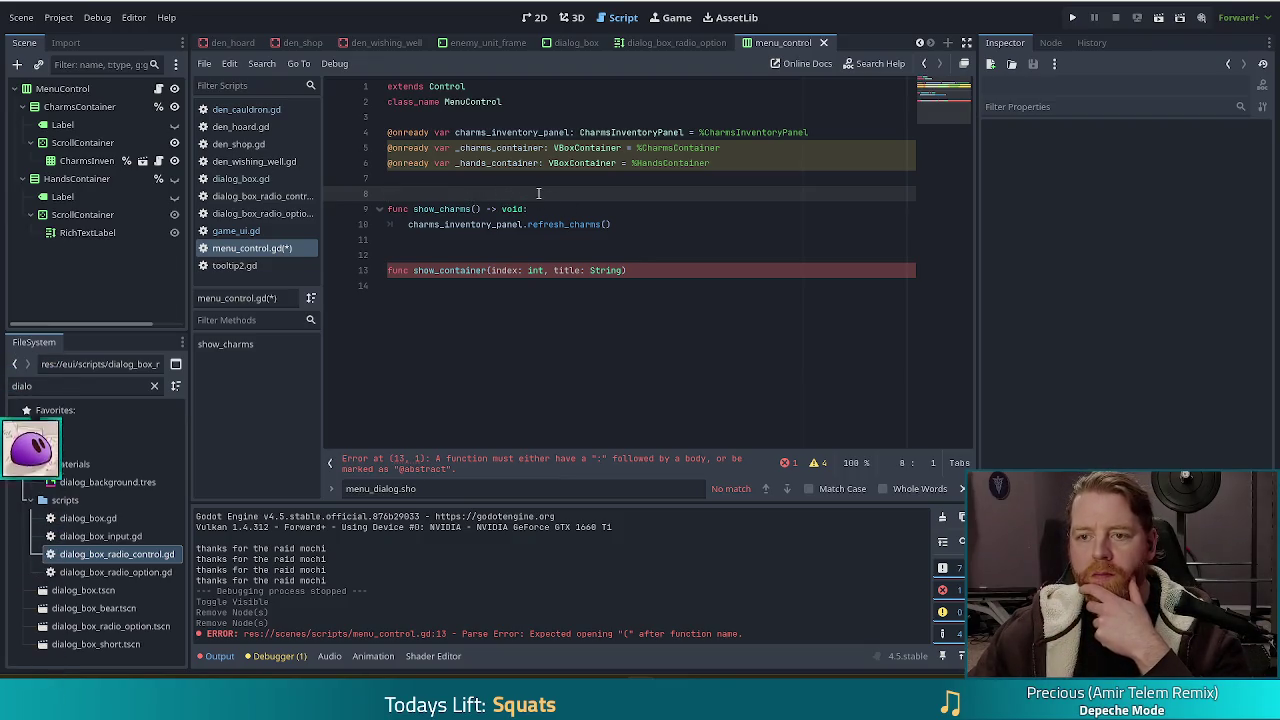
Rename show_charms on line 9 to refresh() -> void and save the script
click(548, 210)
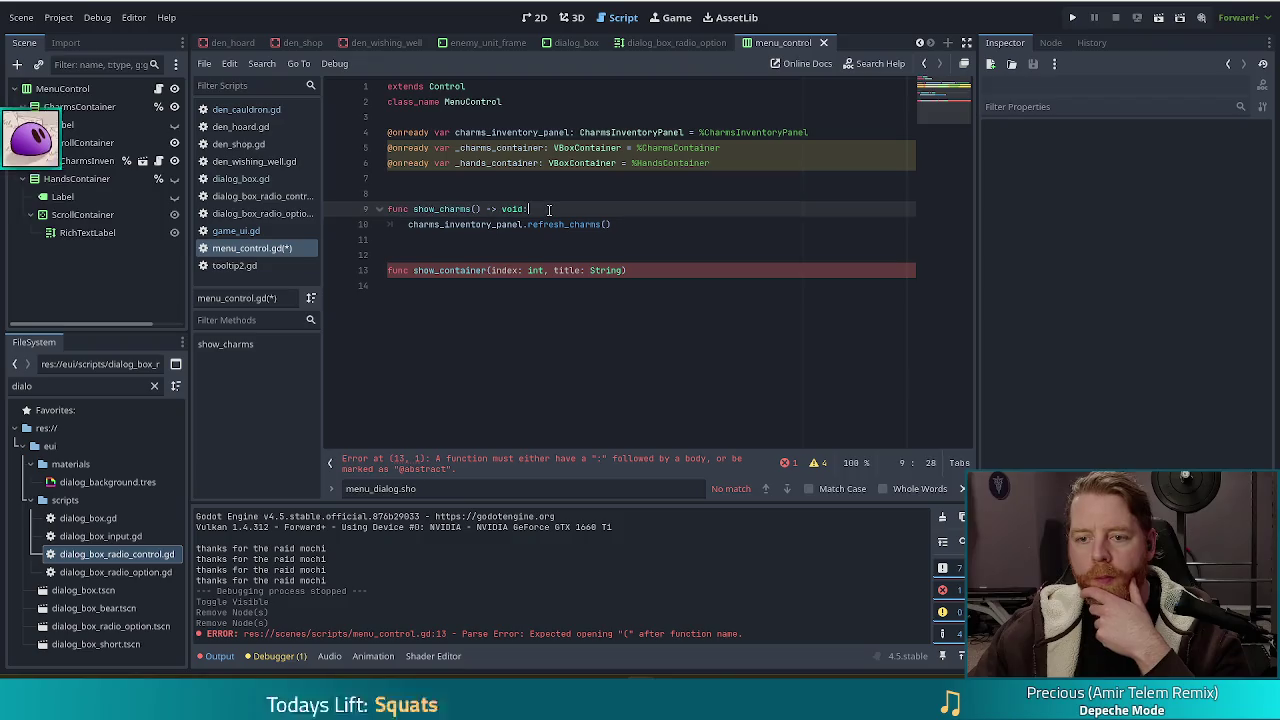
double_click(460, 209)
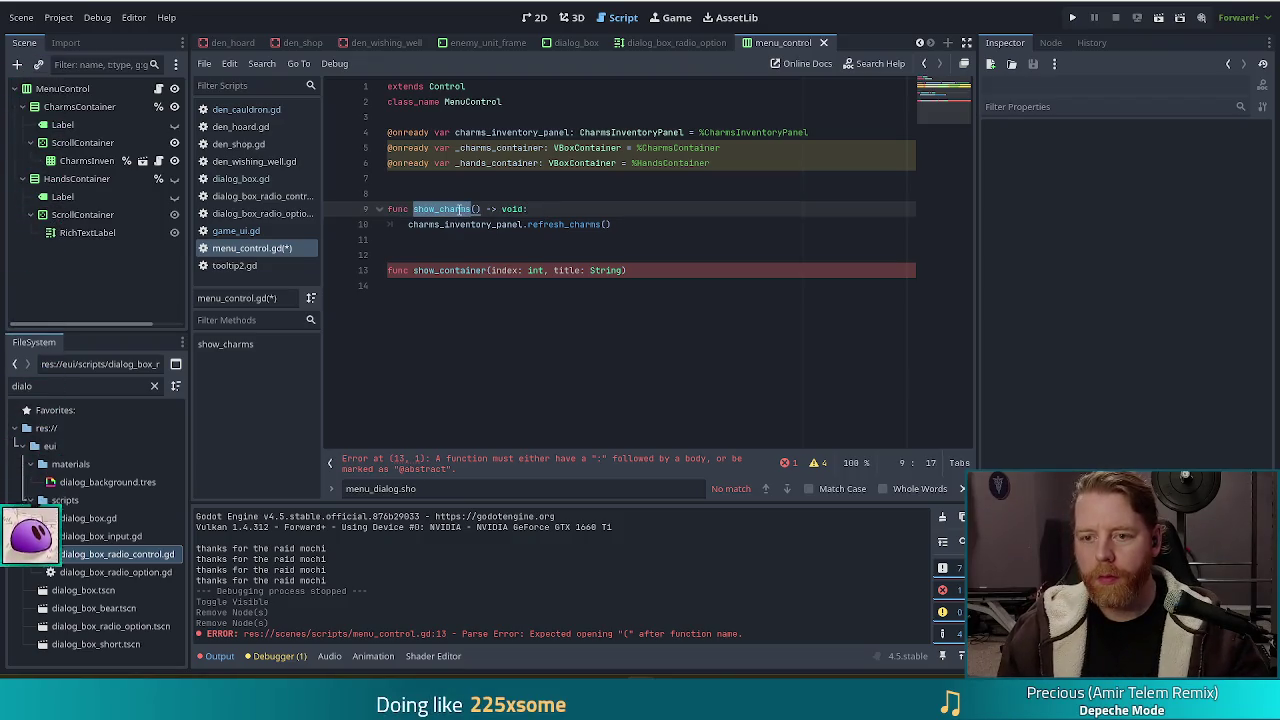
text(_)
key(Return)
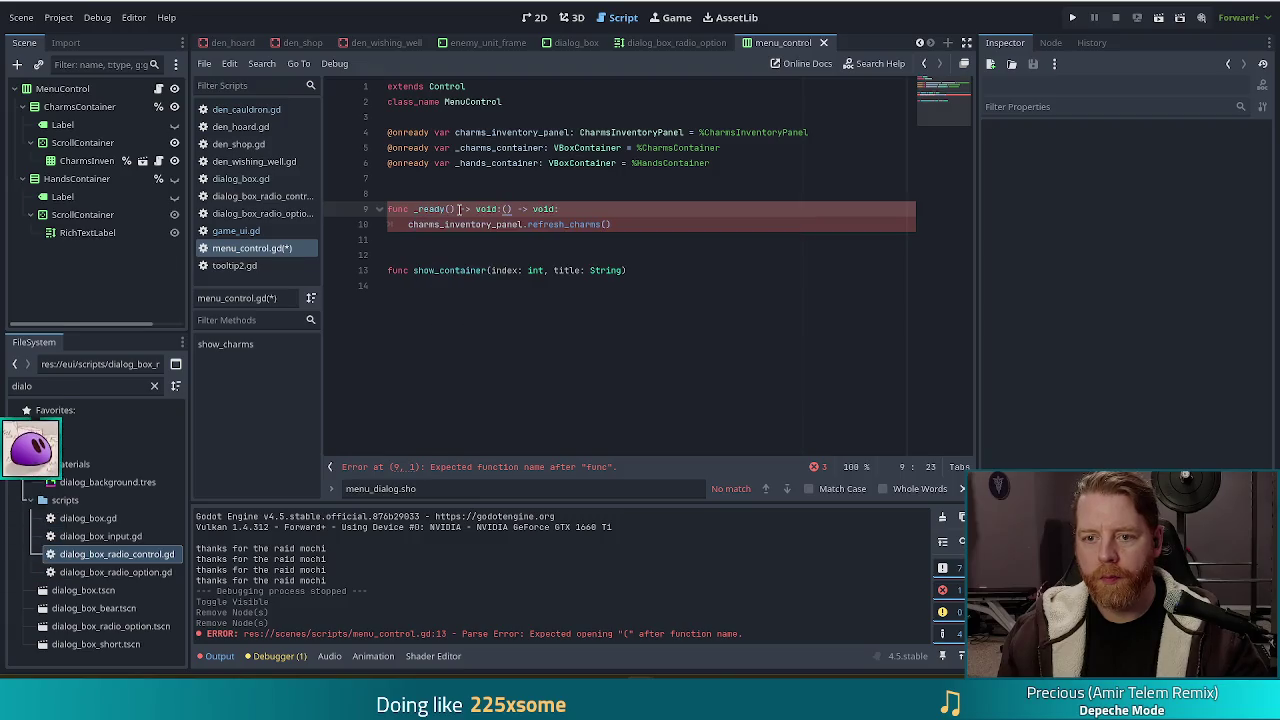
key(BackSpace)
key(BackSpace)
key(BackSpace)
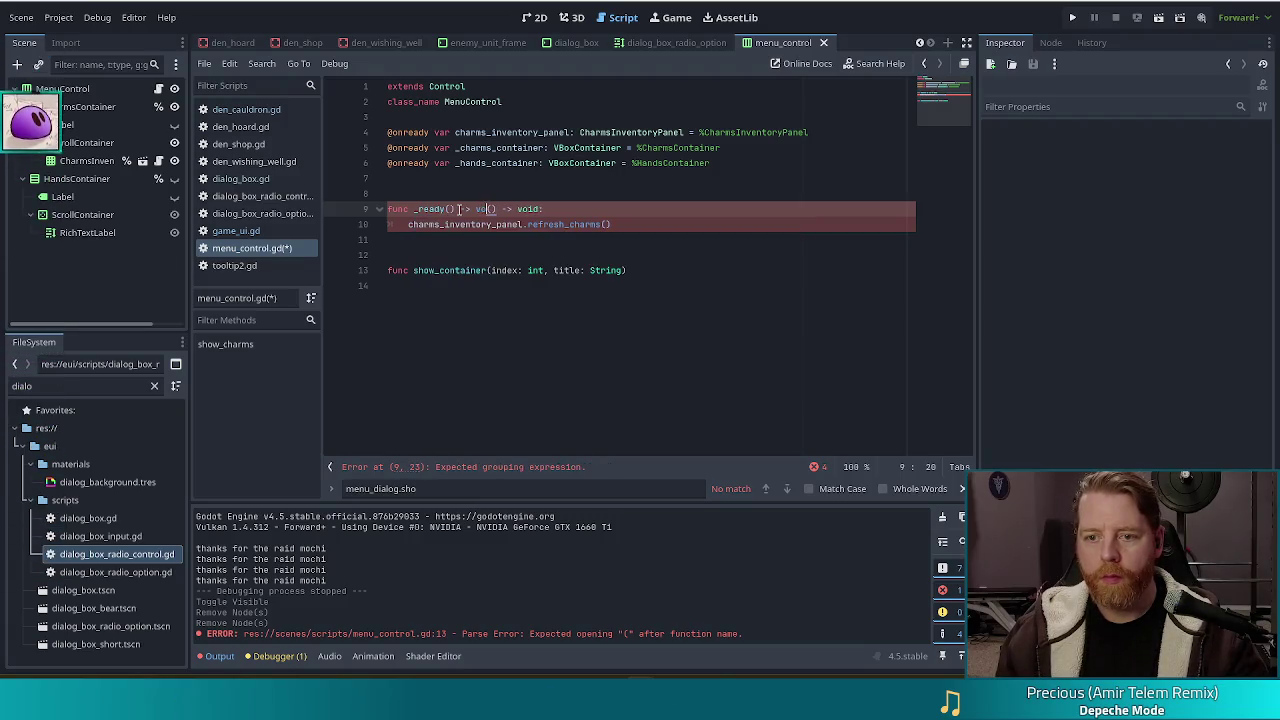
key(BackSpace)
key(BackSpace)
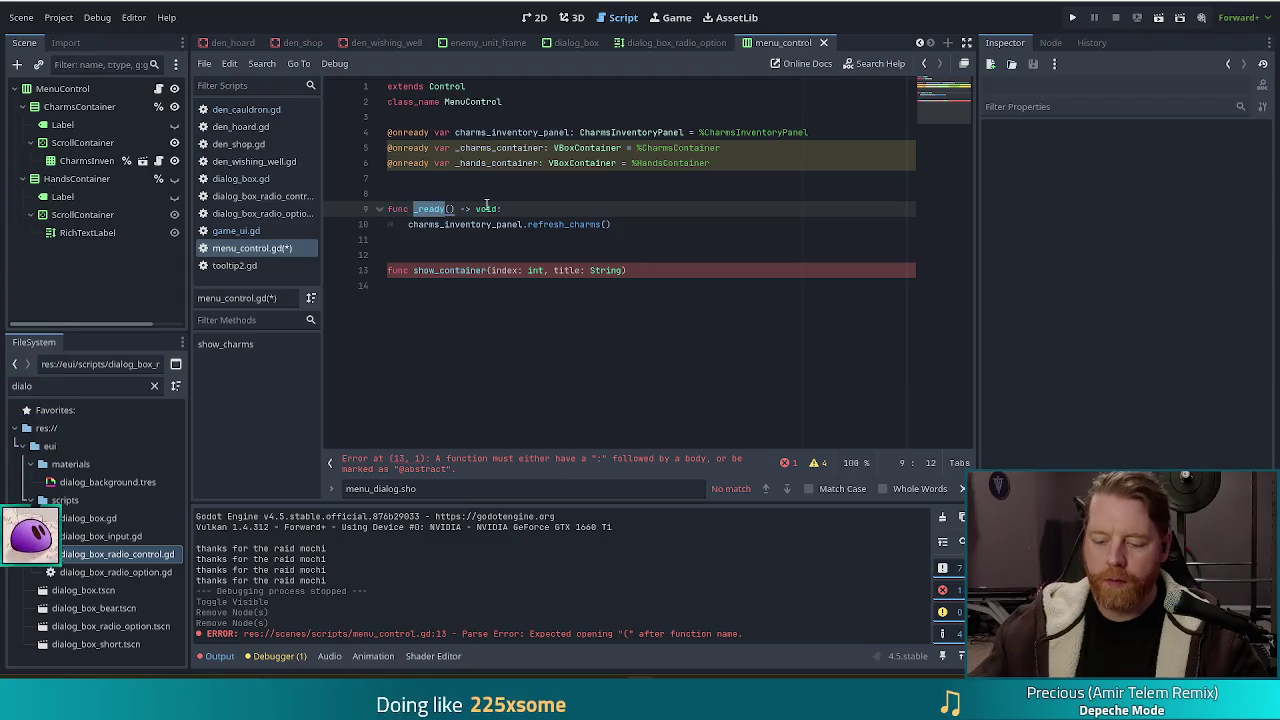
text(refresh)
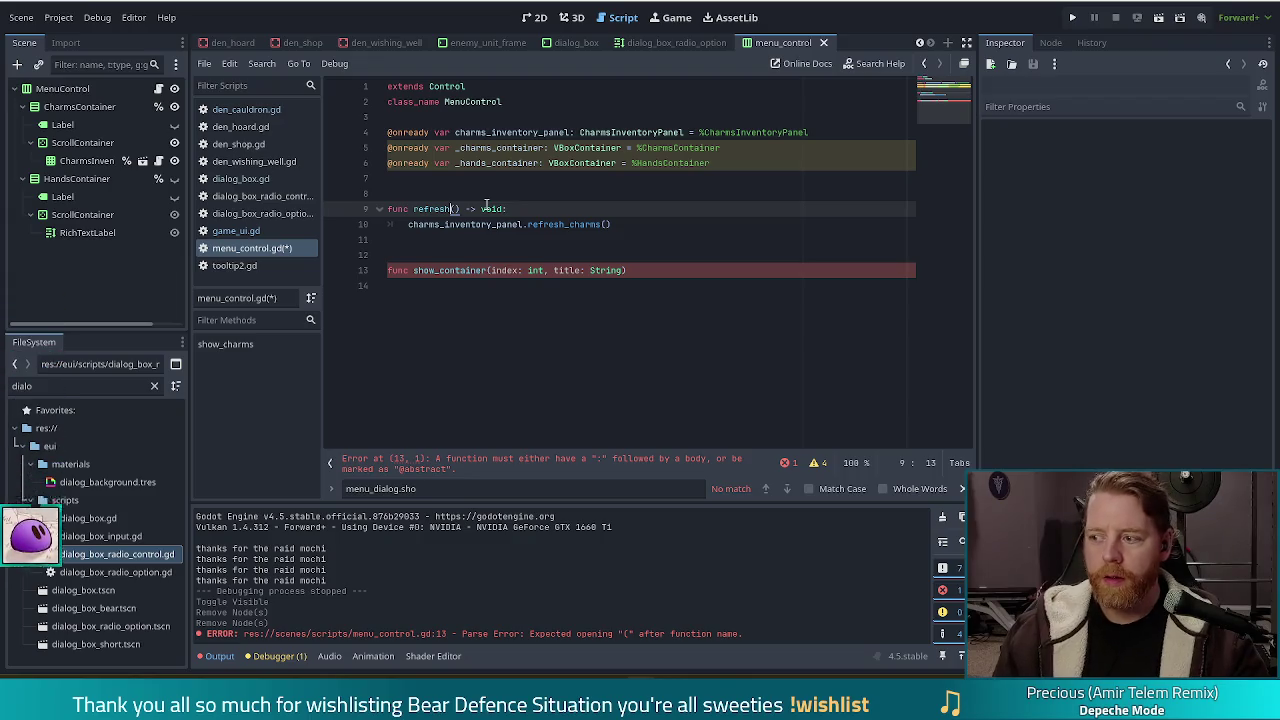
click(629, 226)
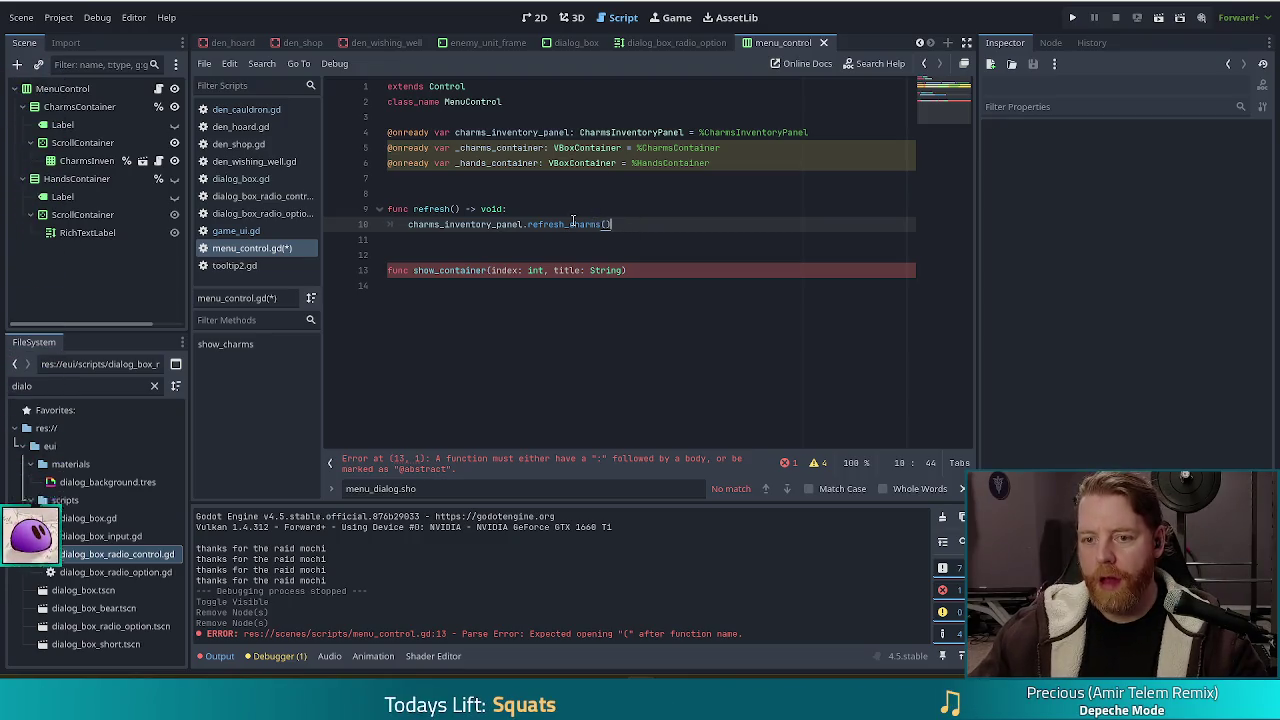
mouse_move(566, 225)
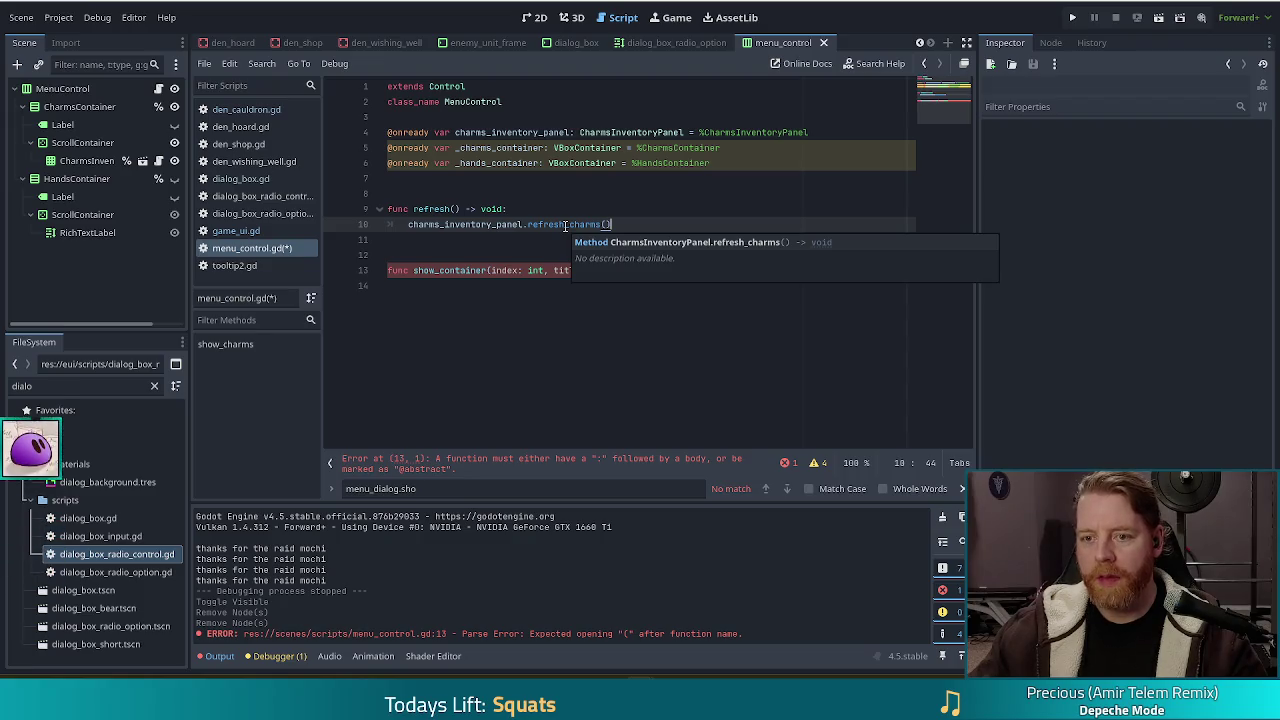
click(481, 209)
key(ctrl+s)
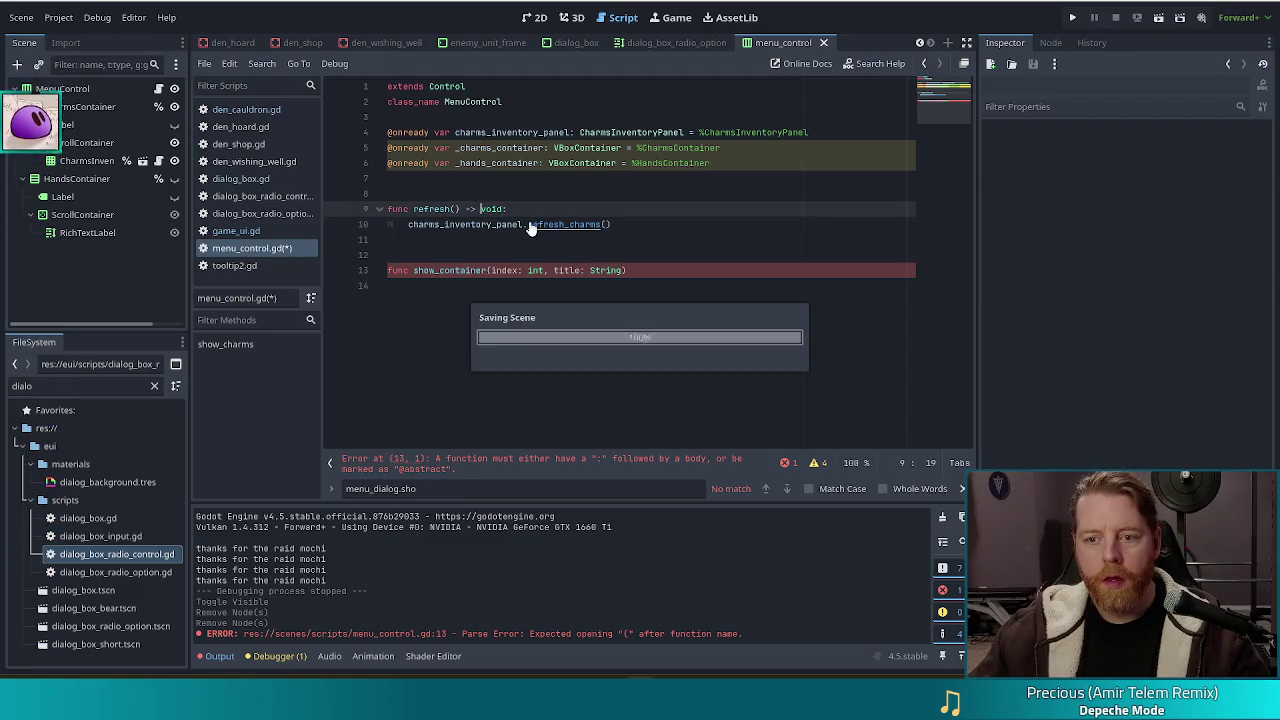
click(646, 270)
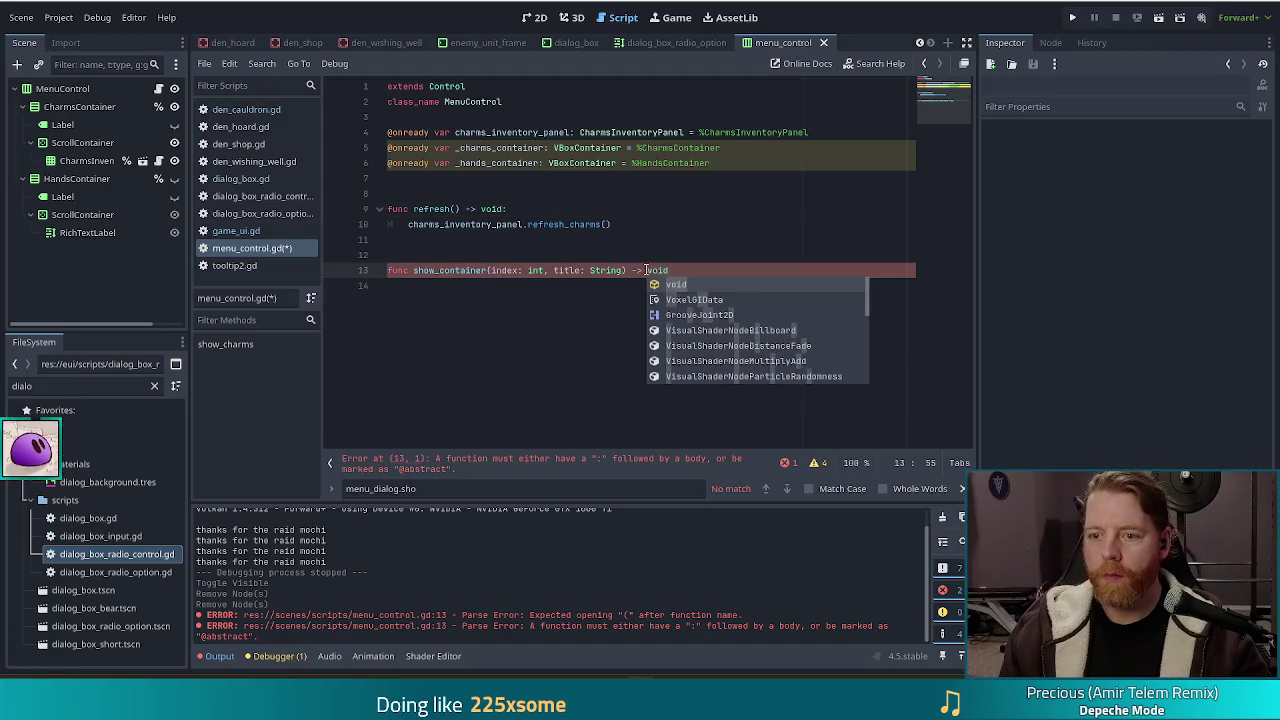
End the show_container header with a colon and open its body on a new line
text(:)
key(Return)
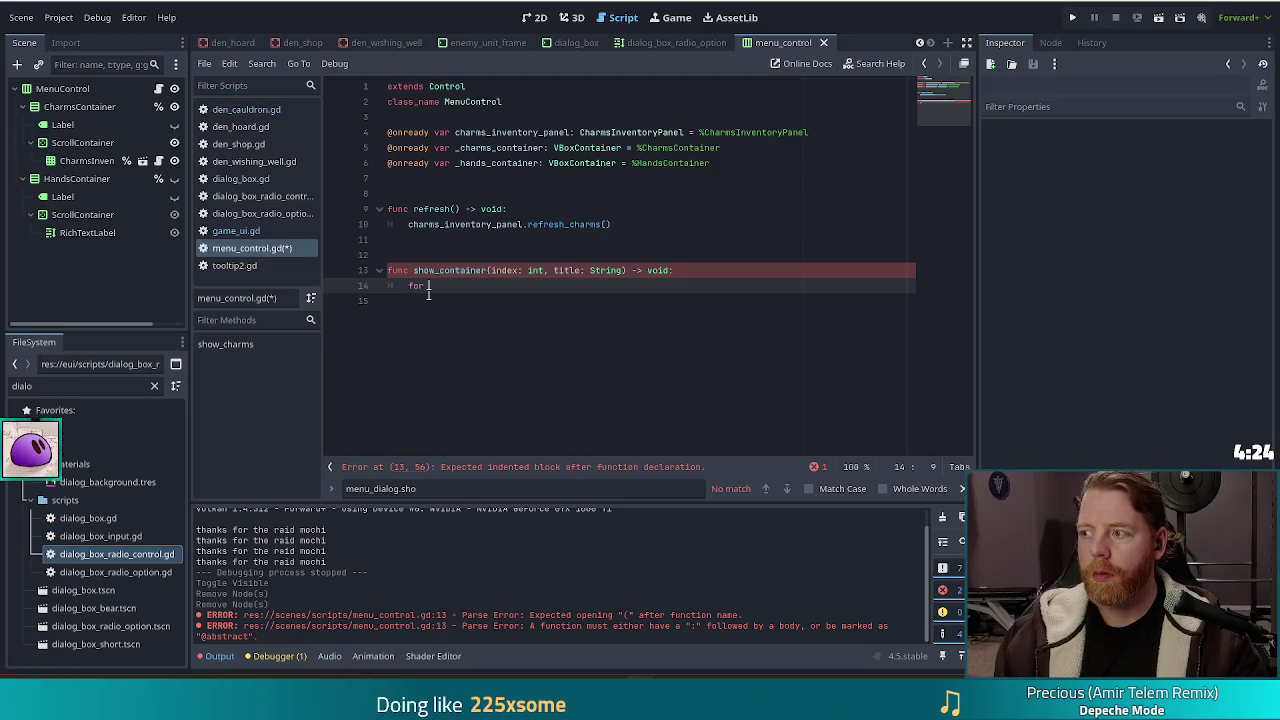
Write a 'for kid in get_children():' loop calling kid.hide(), then outdent below it
text(for kid in)
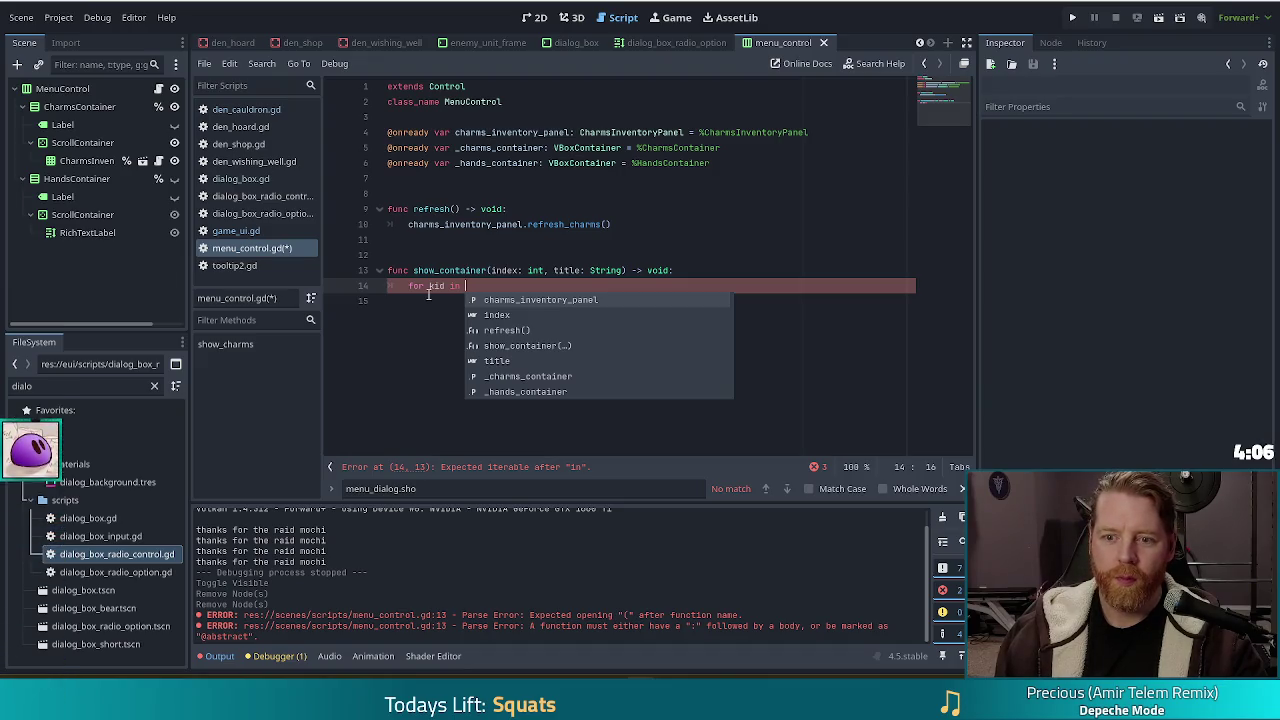
text(get_chil)
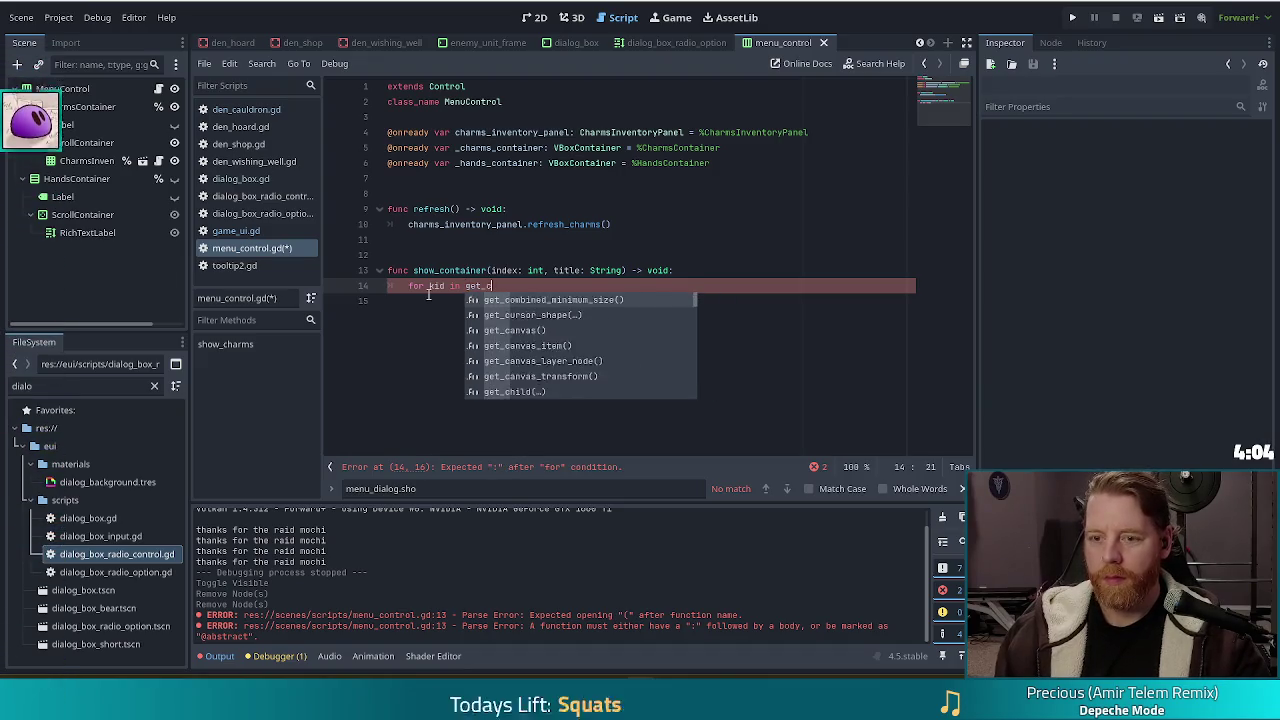
key(Return)
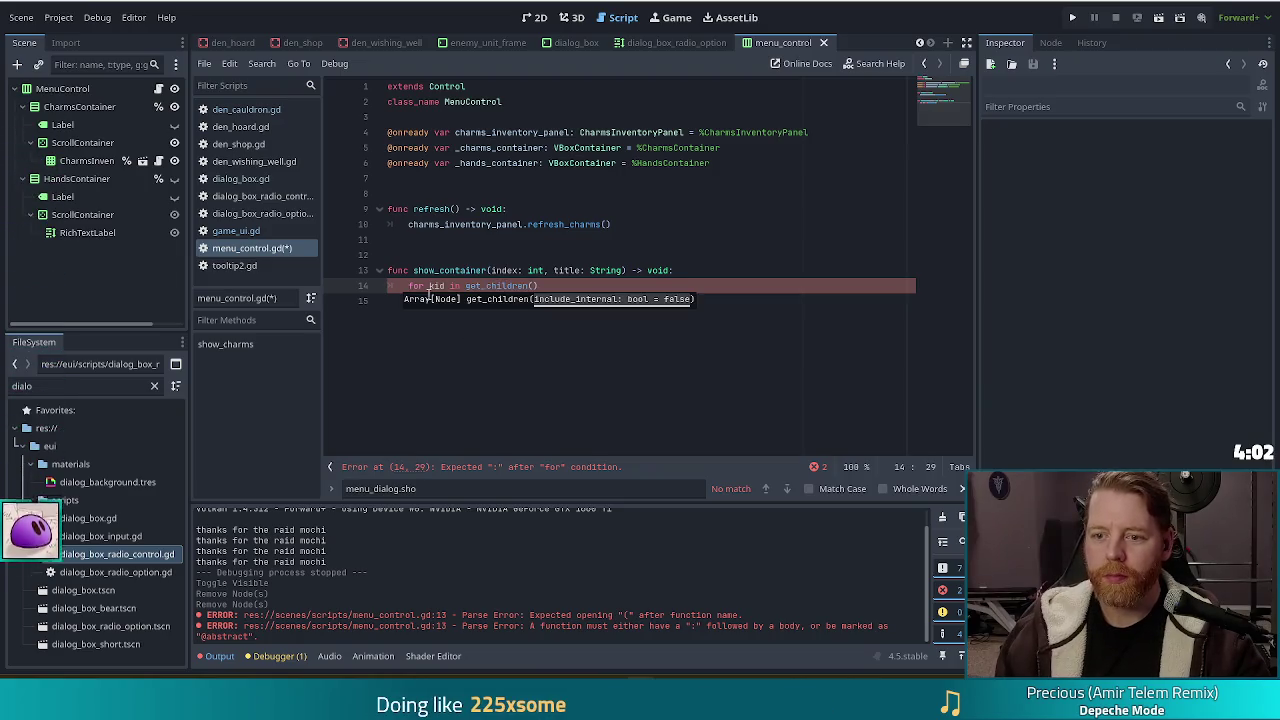
text(:)
key(Return)
text(kid.hide)
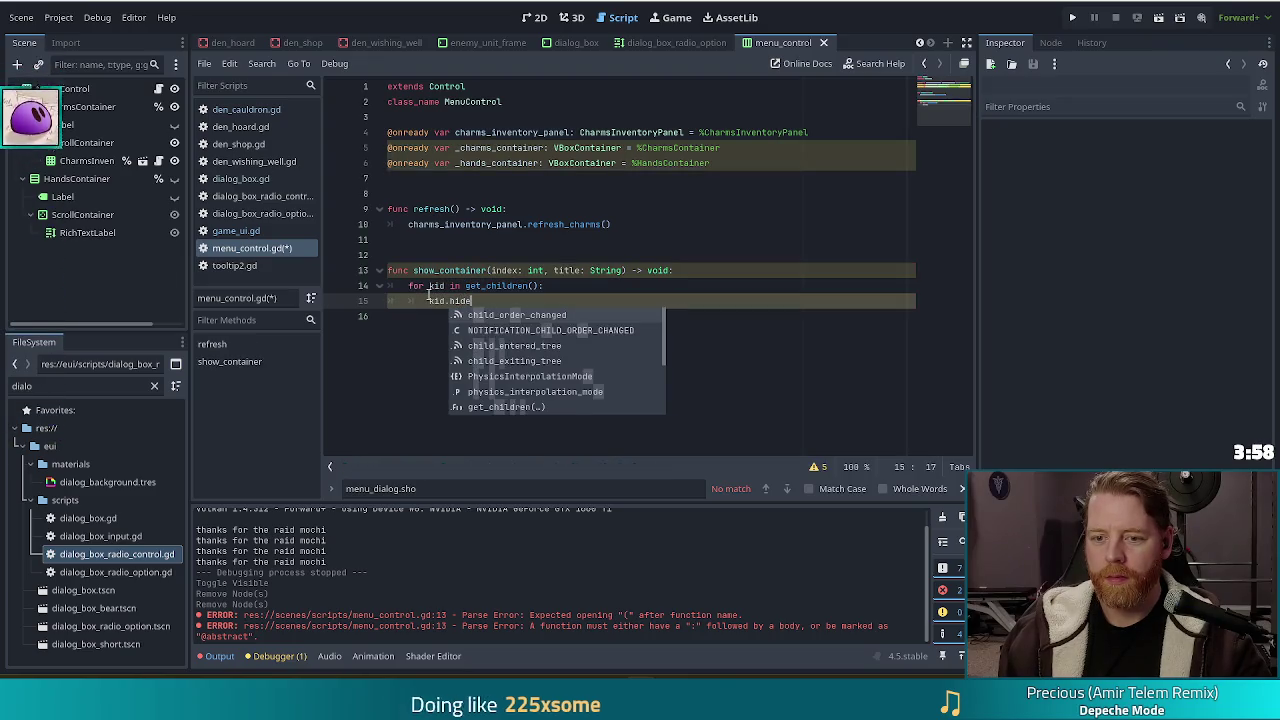
key(Return)
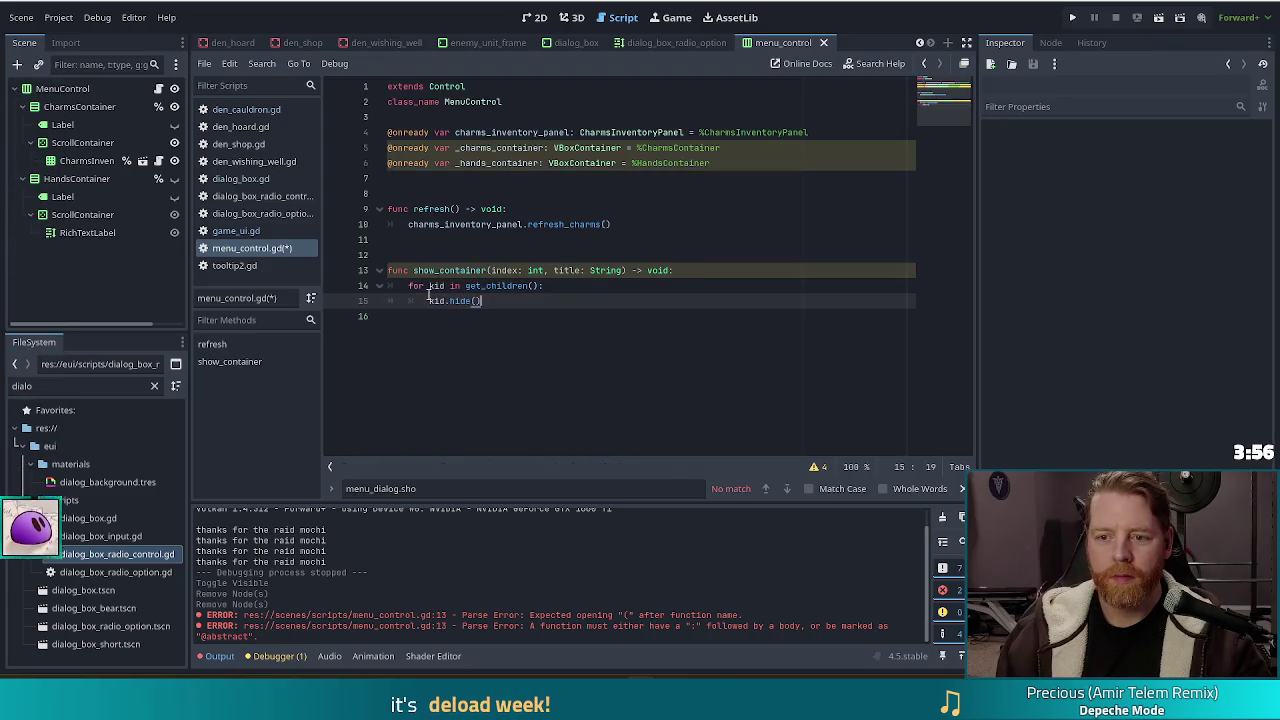
key(Return)
key(BackSpace)
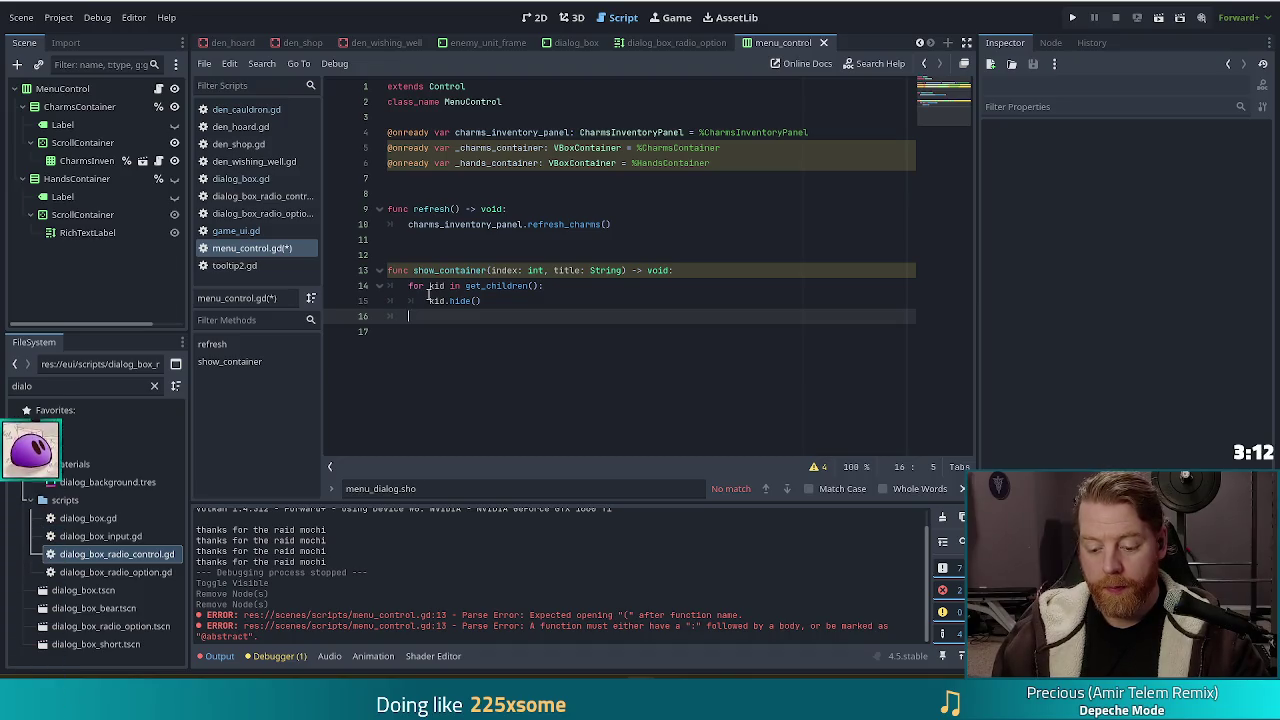
On line 16, add get_child(index).show() after the hide loop in show_container
text(ch)
key(BackSpace)
key(BackSpace)
text(get_chi)
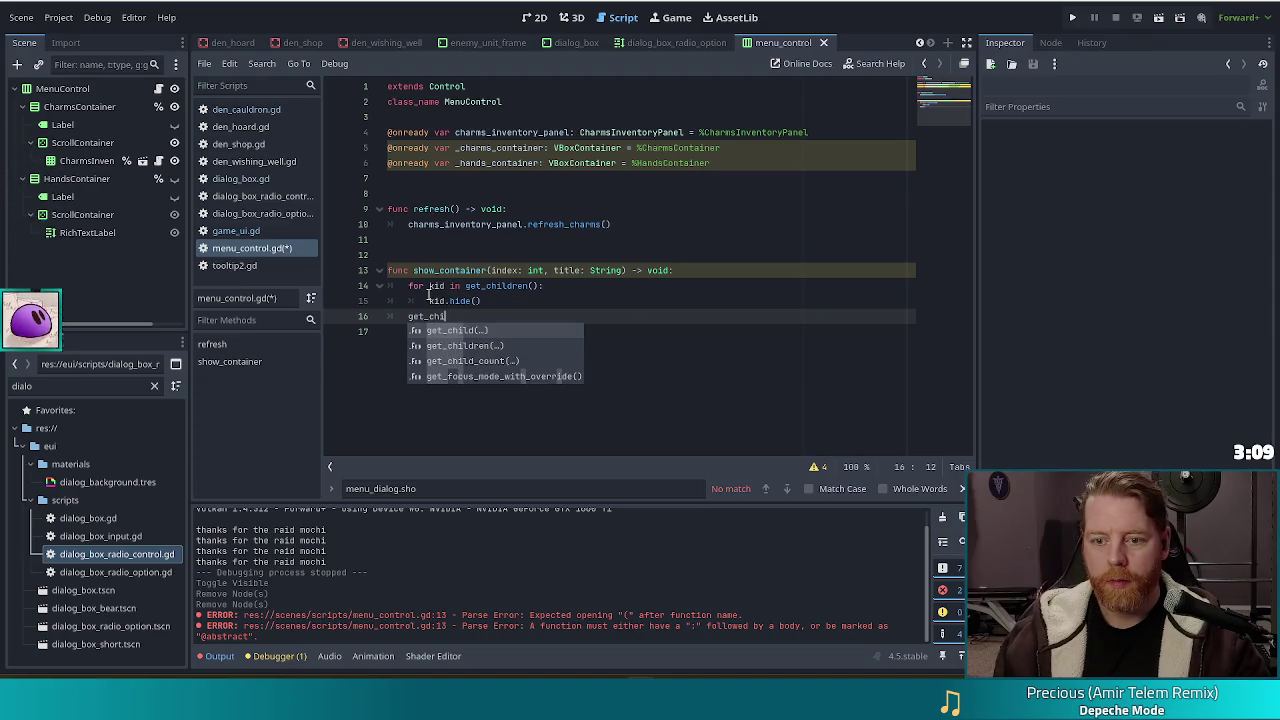
key(Return)
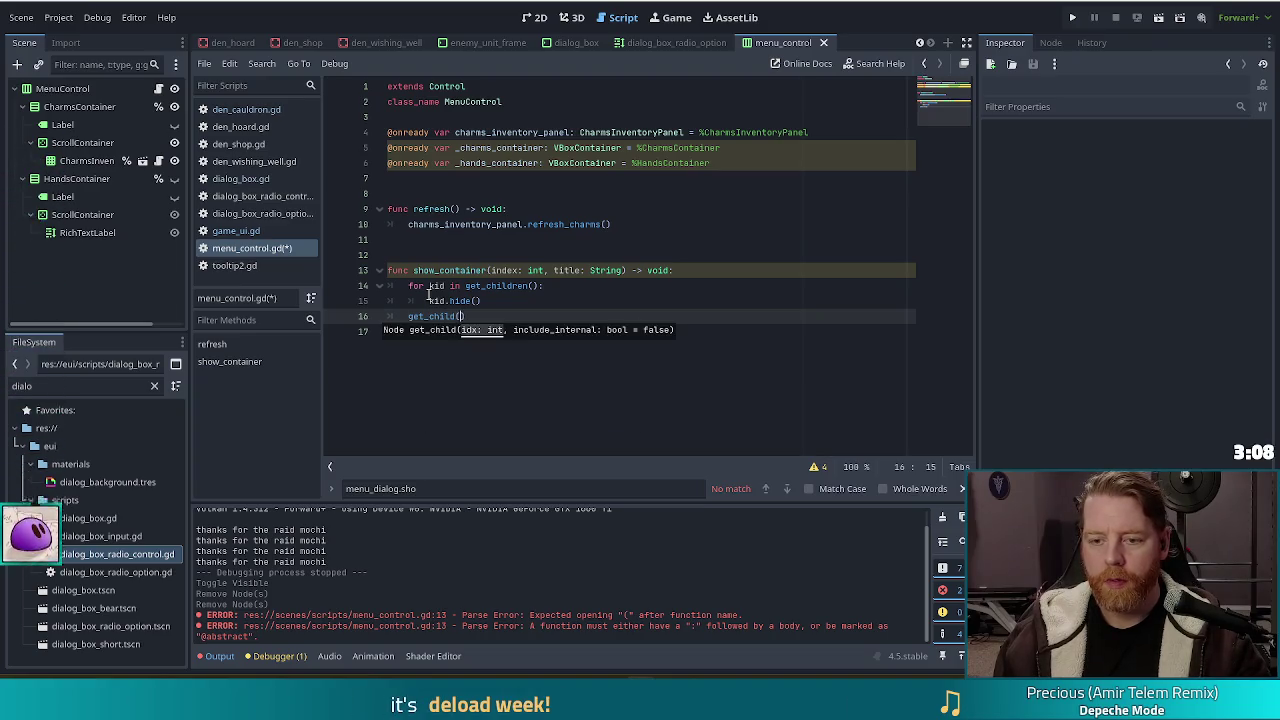
text(index)
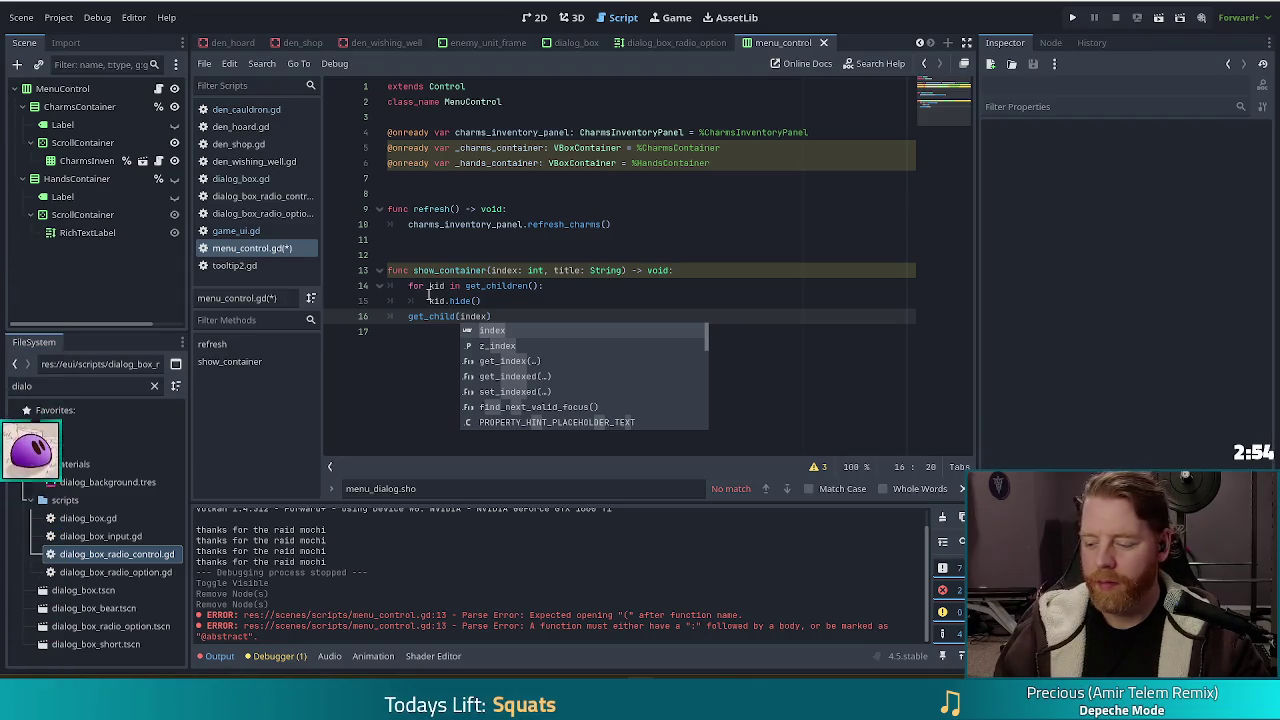
text().)
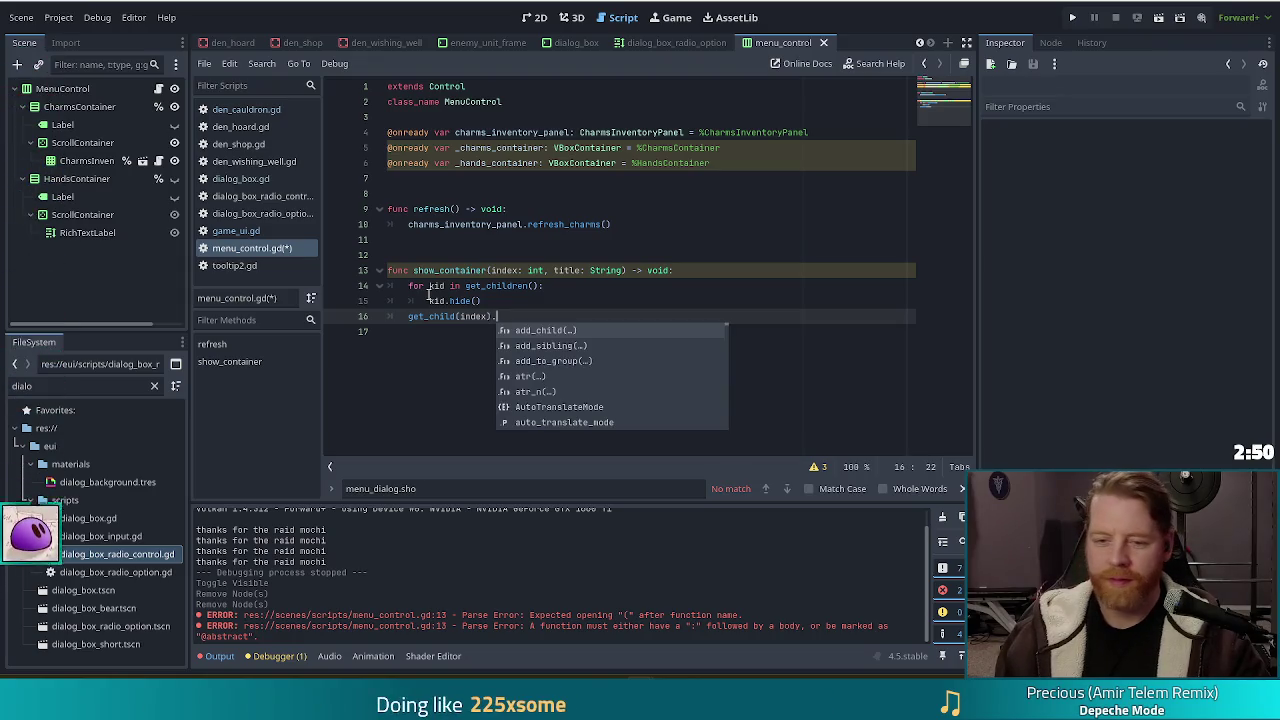
text(show())
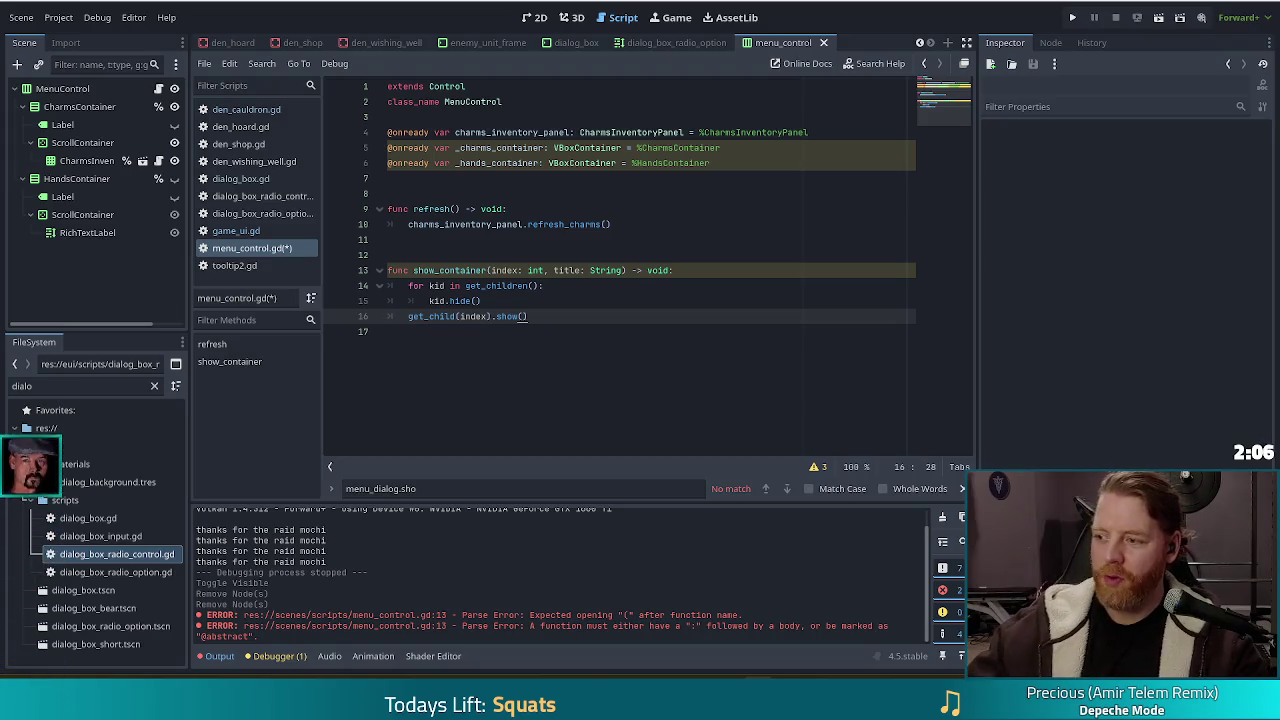
Run the project, start a NEW GAME and open the wishing well's dialog
click(1072, 20)
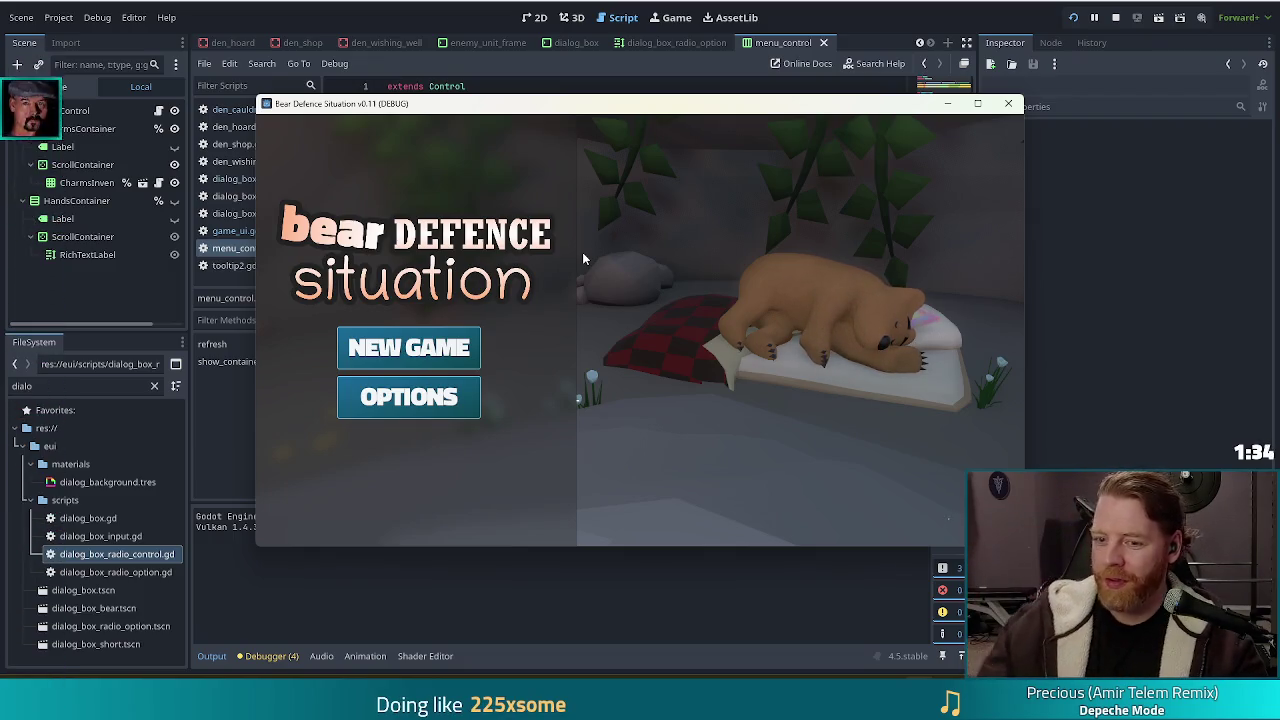
click(400, 340)
click(714, 496)
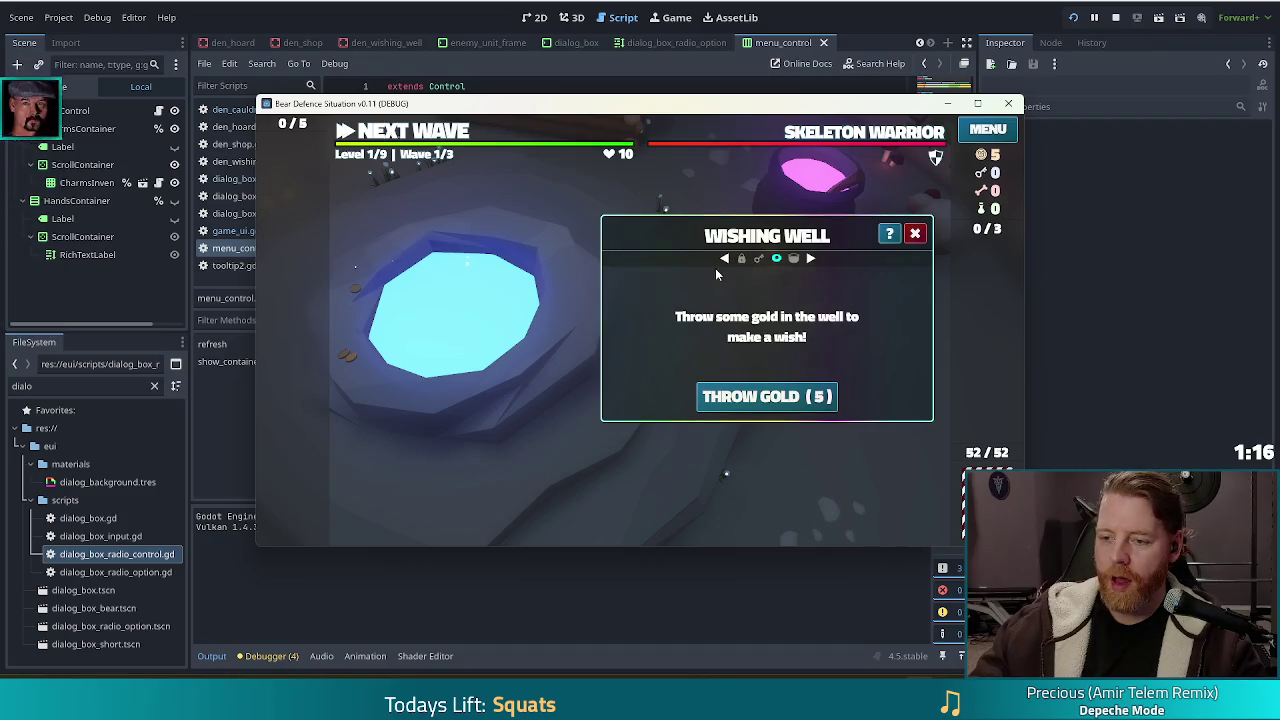
Cycle the dialog back through Shop and Hoard, then forward to Shop and Wishing Well
click(725, 259)
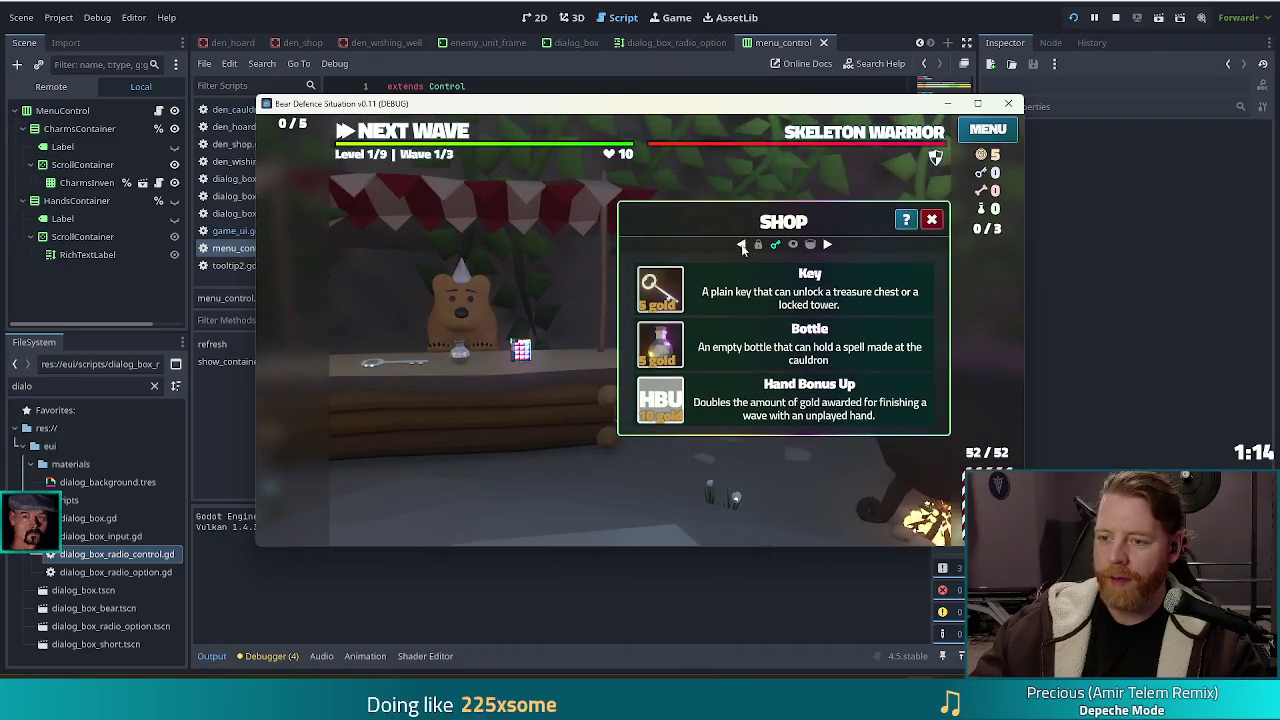
click(741, 244)
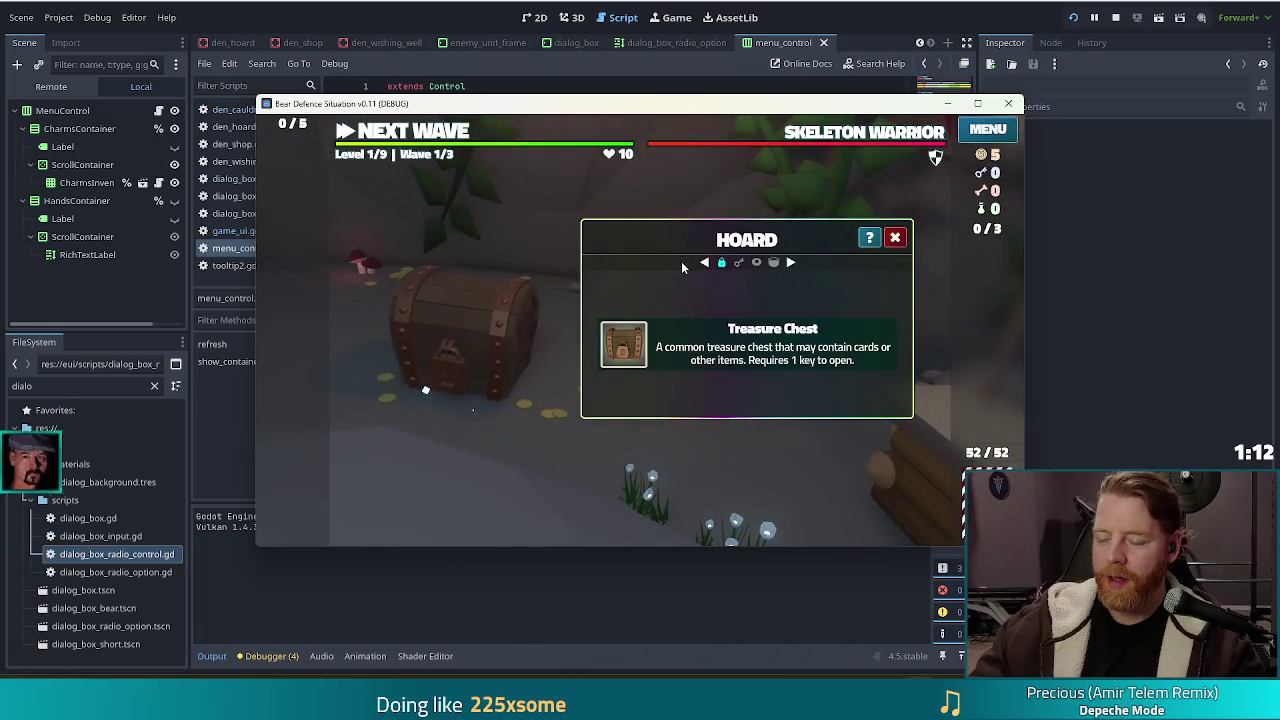
click(791, 263)
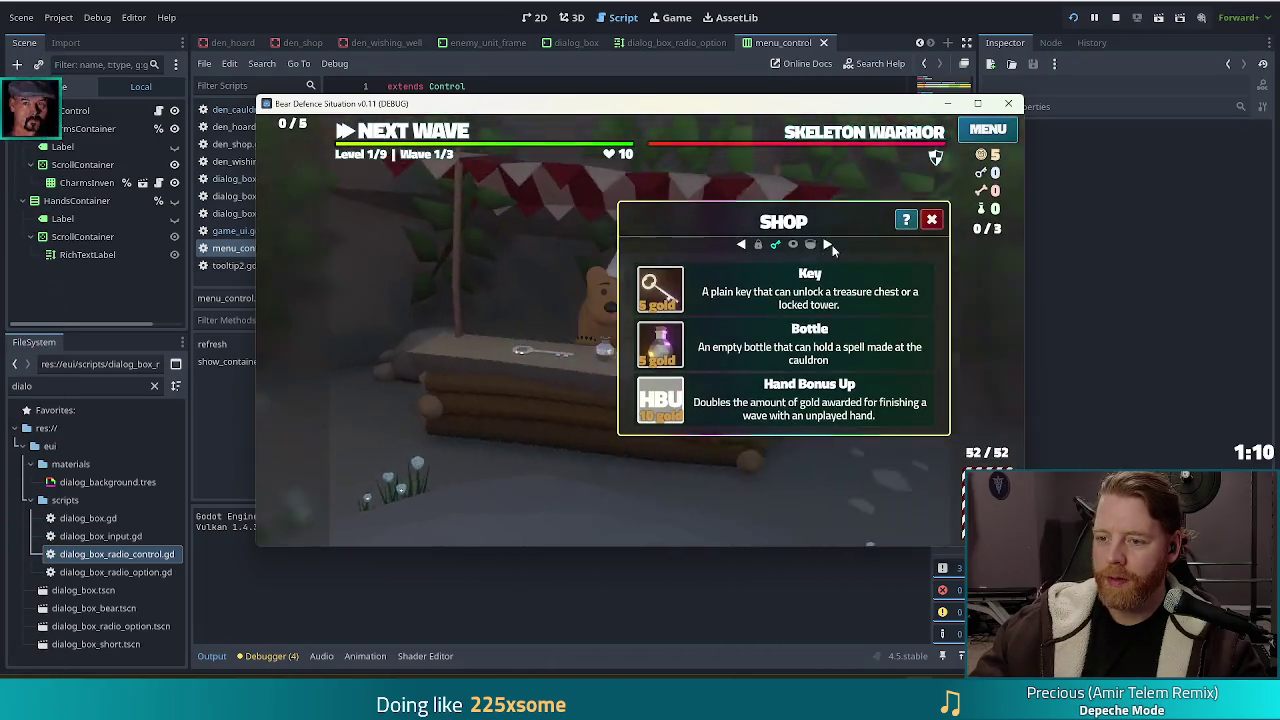
click(828, 245)
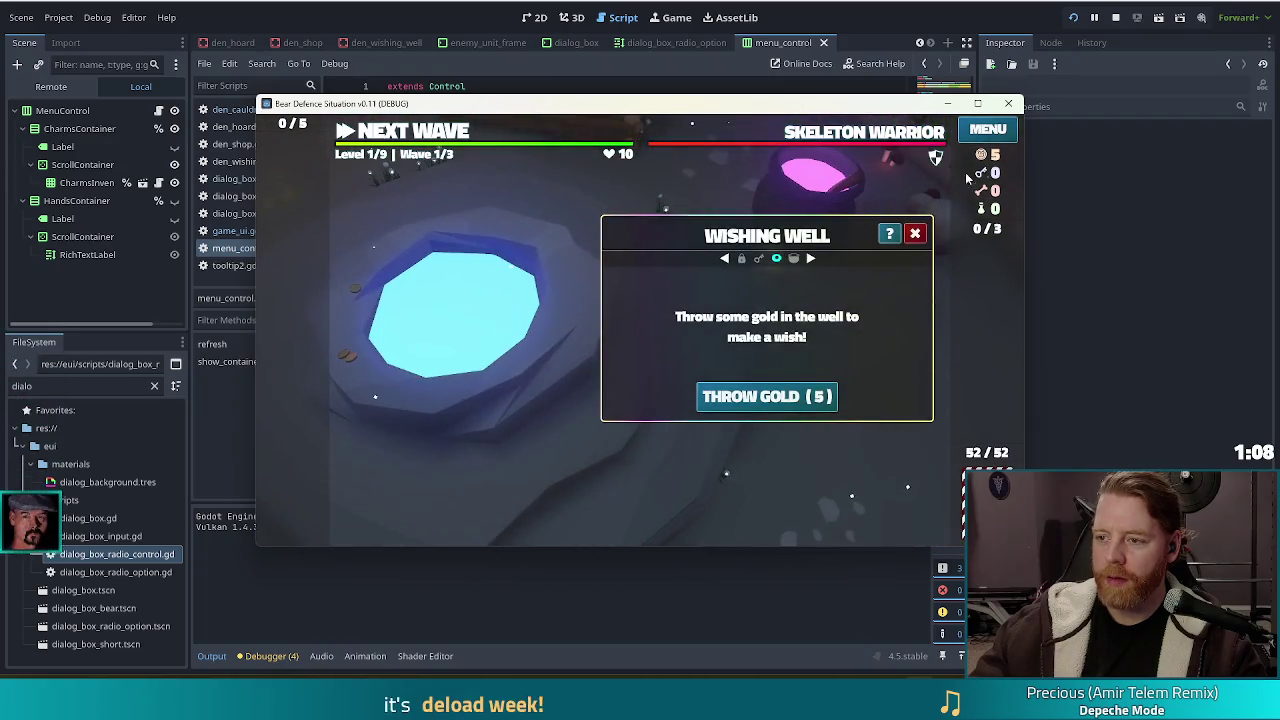
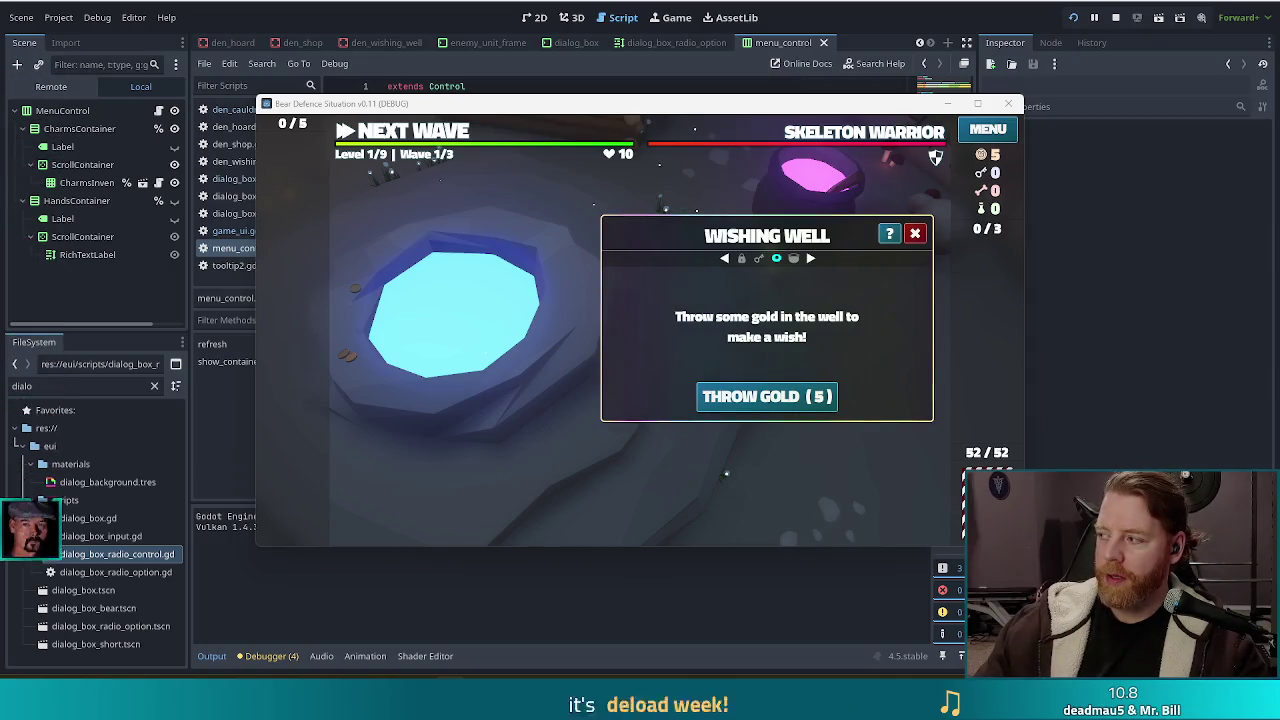
Switch from the Godot game run to Chrome's Bear Defence Situation Steam store page
key(alt+Tab)
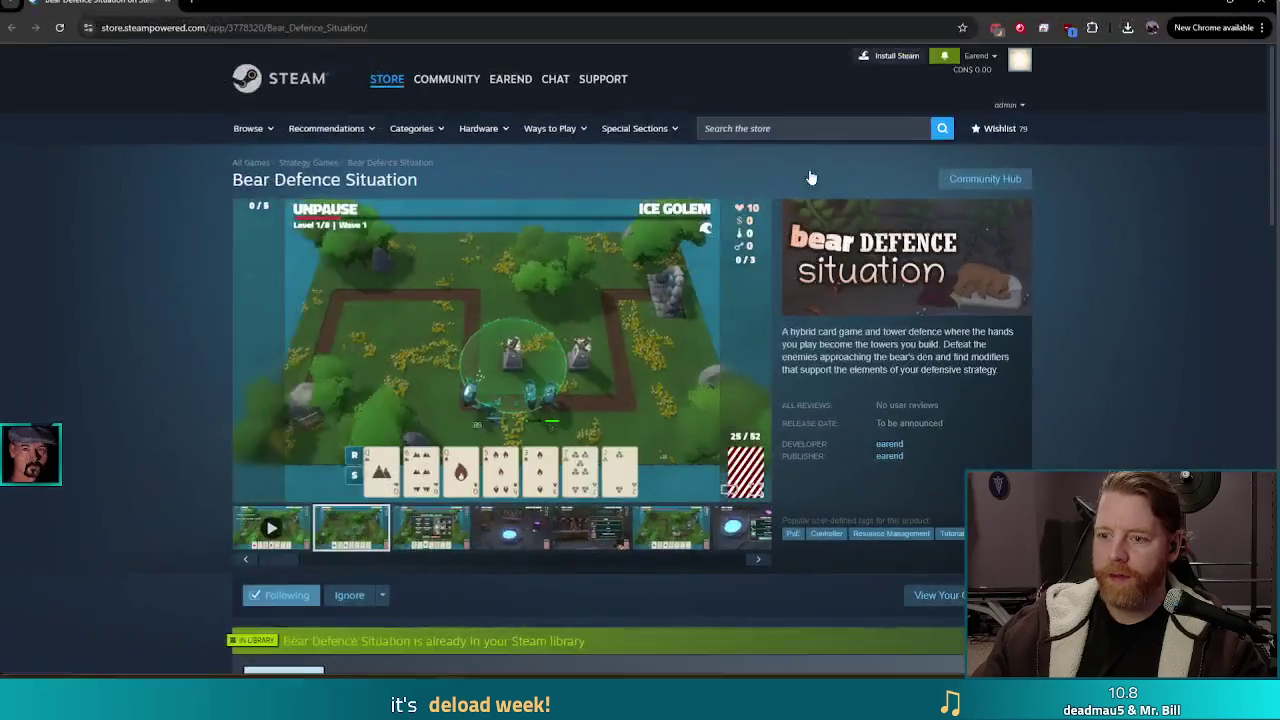
Watch the first Bear Defence Situation trailer fullscreen, then close Chrome to return to Godot
click(273, 530)
click(766, 491)
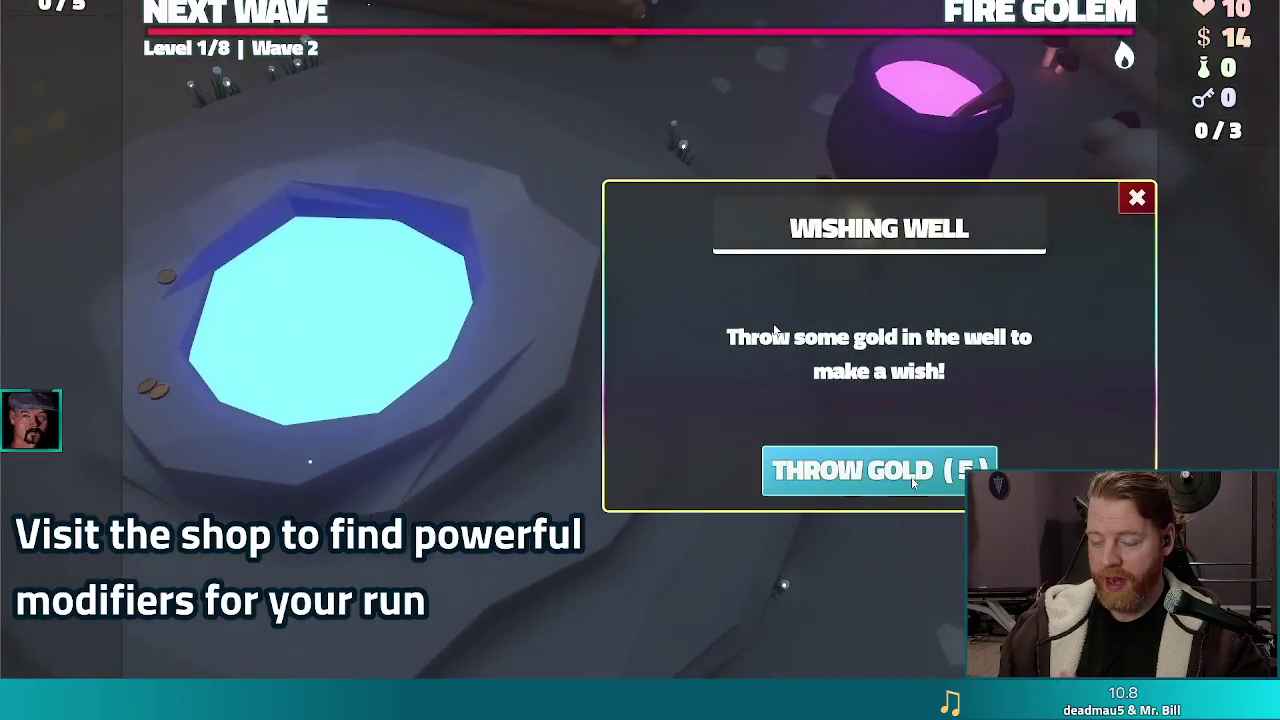
click(912, 482)
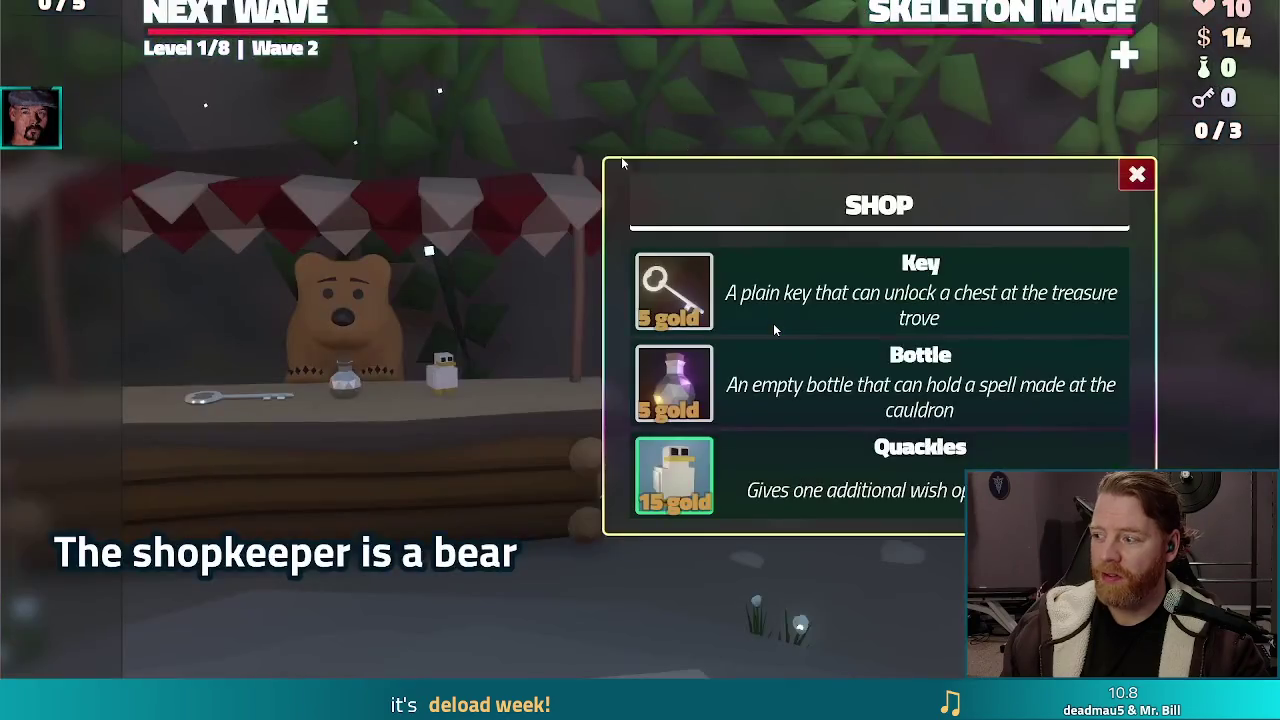
click(773, 330)
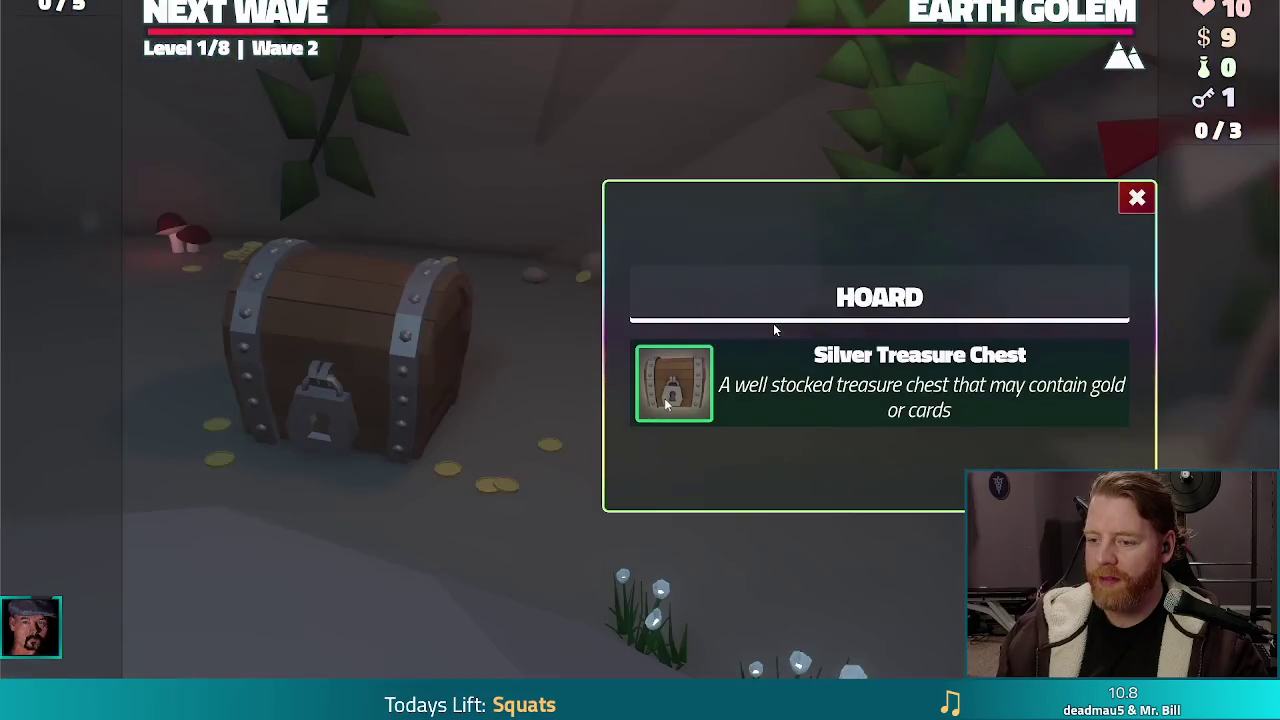
click(667, 400)
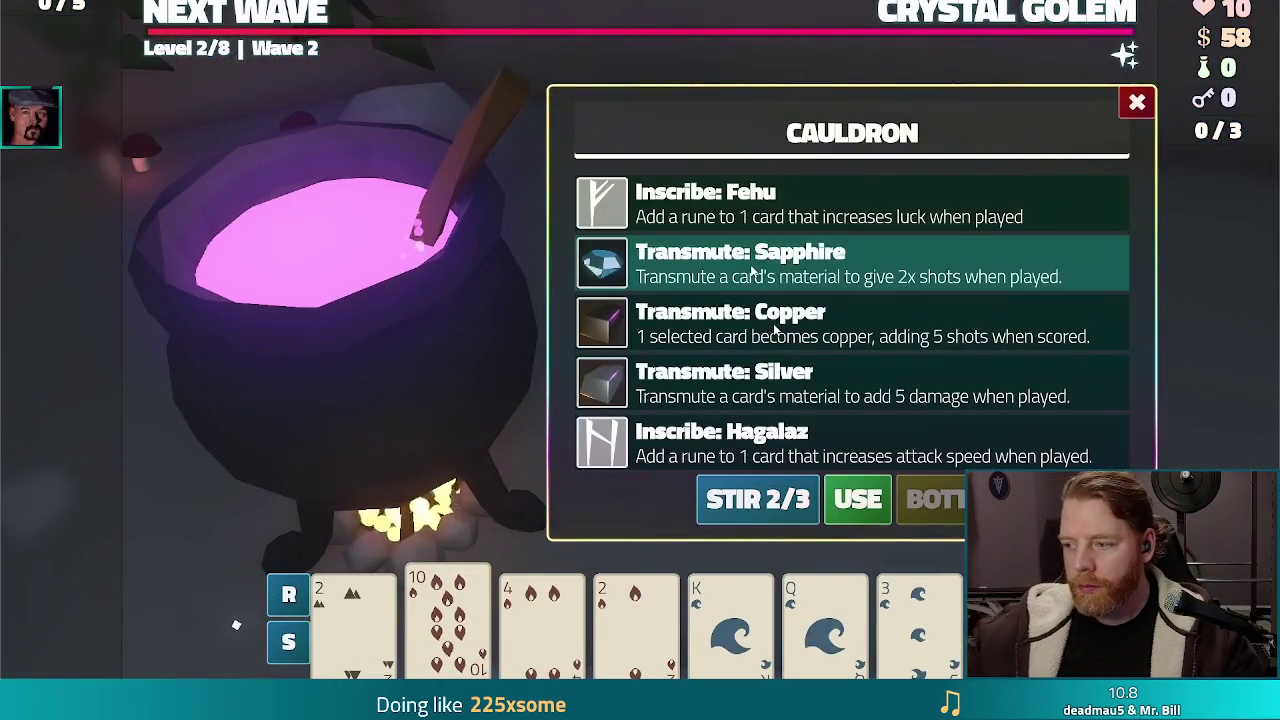
click(774, 328)
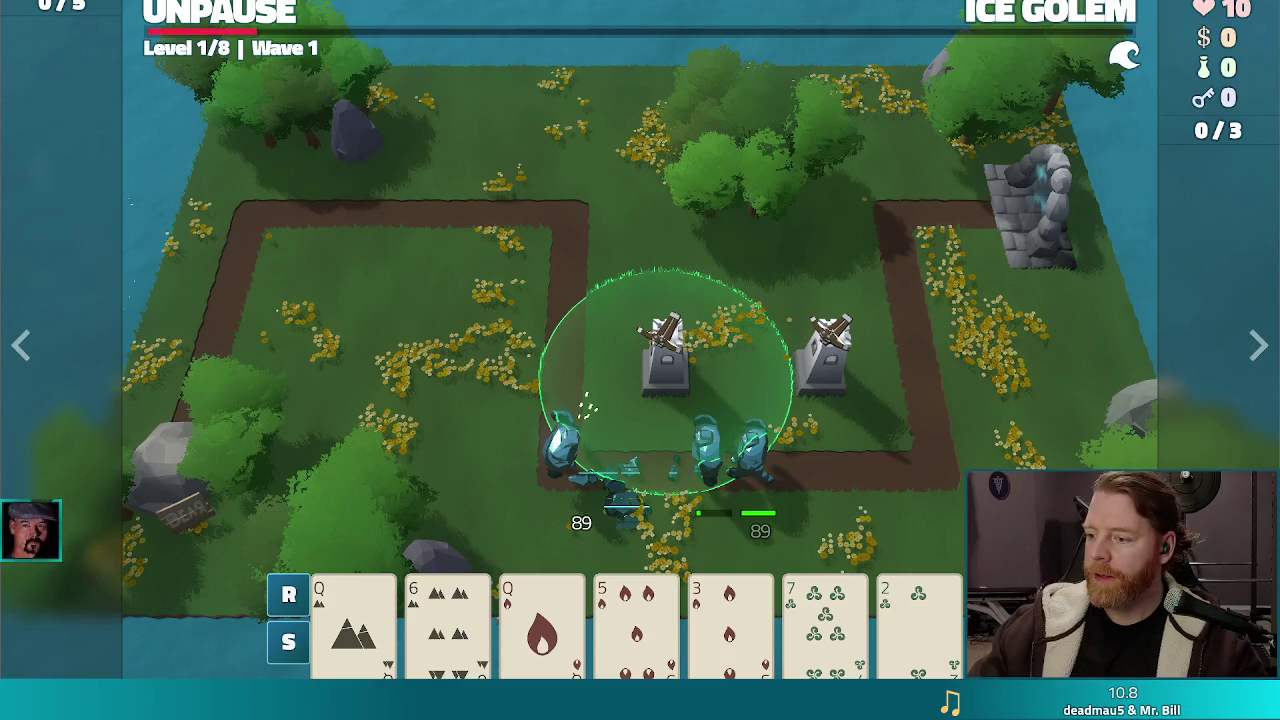
click(881, 390)
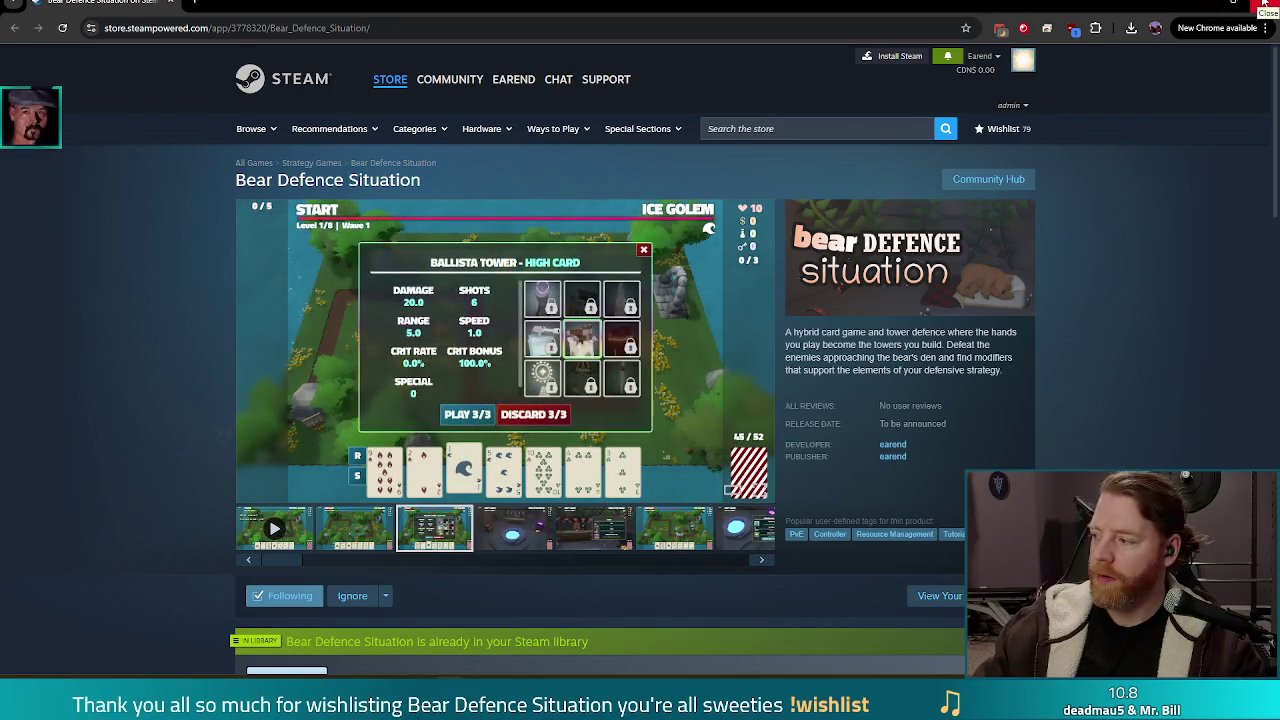
click(1263, 5)
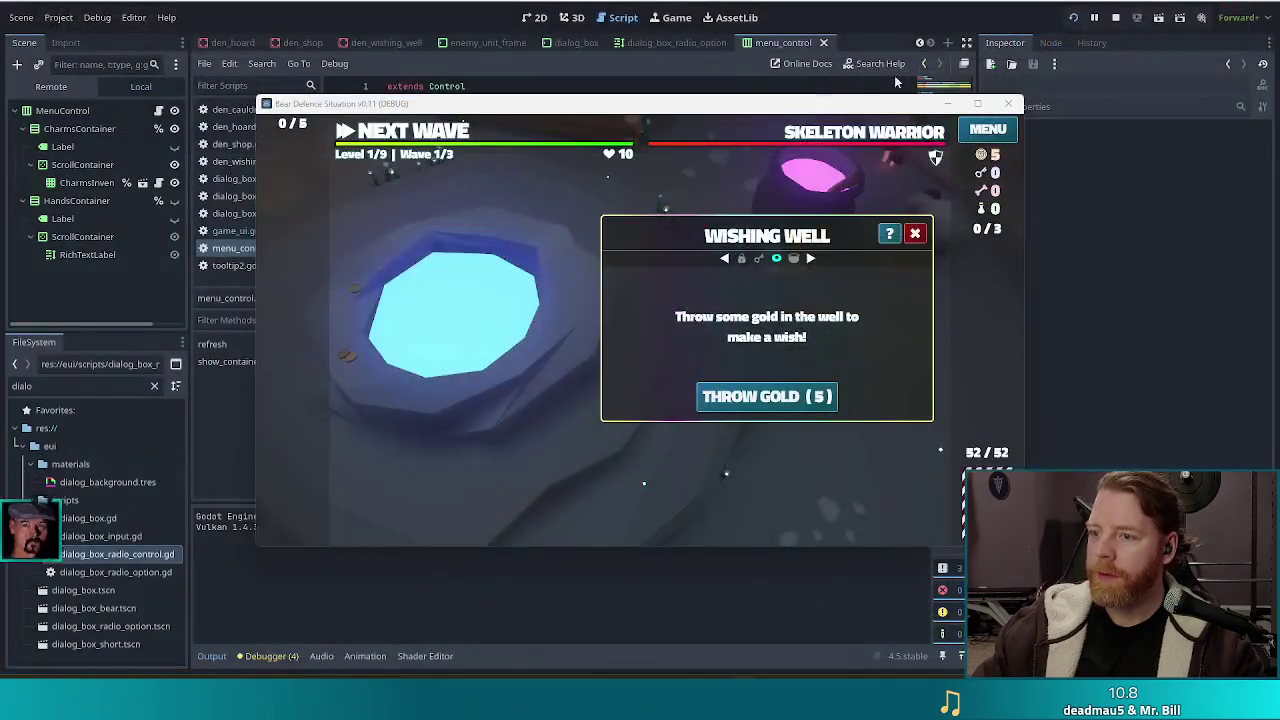
Nudge the game window left, dismiss the Wishing Well dialog, and trigger the in-game MENU
drag(849, 112, 795, 110)
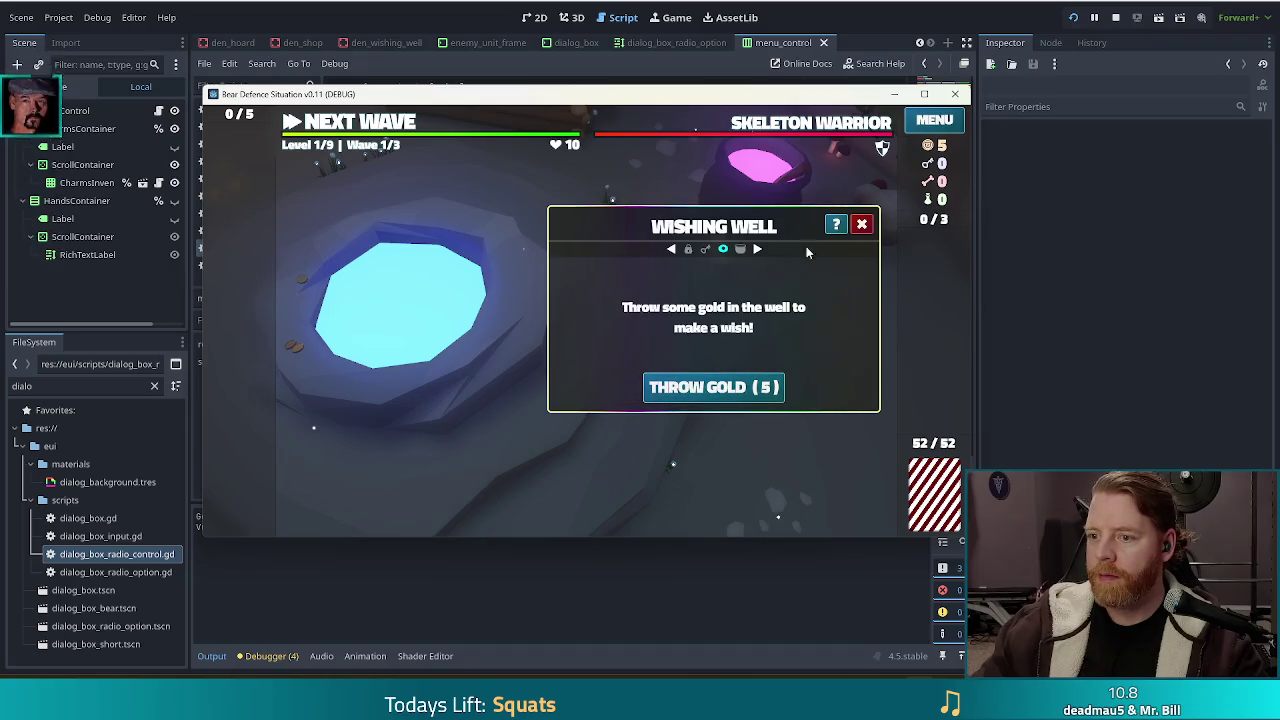
click(862, 226)
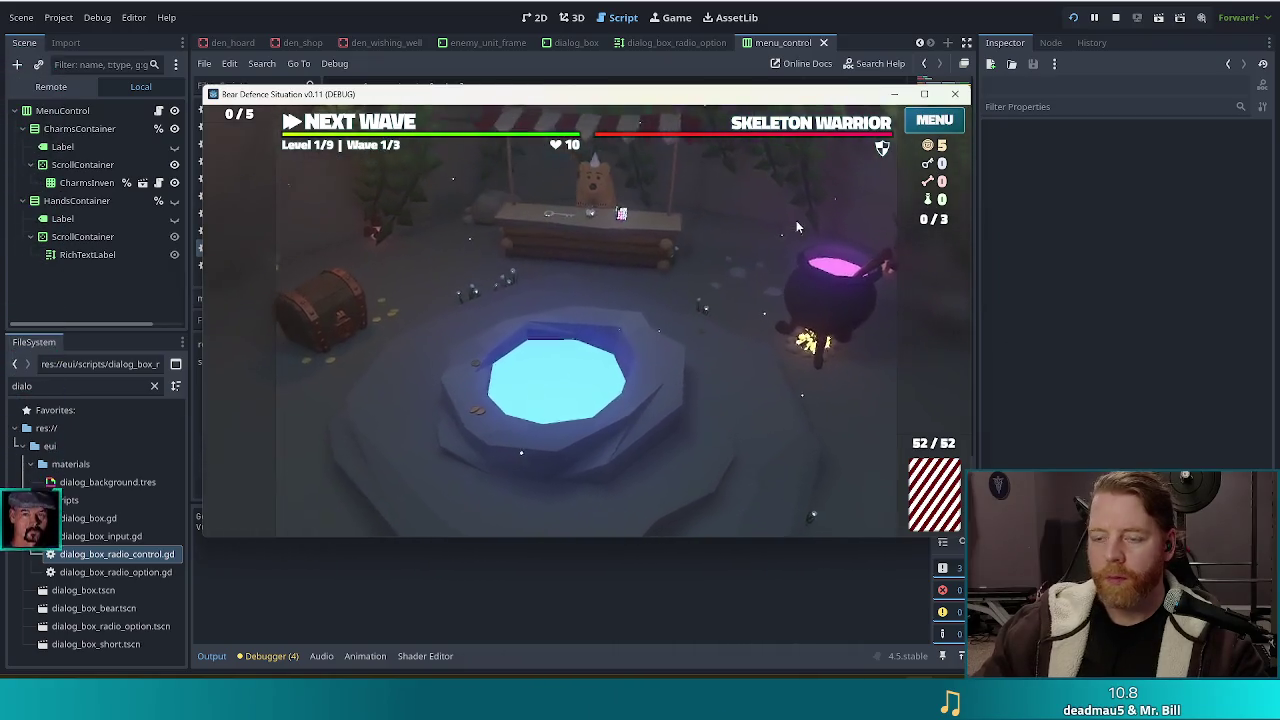
click(932, 120)
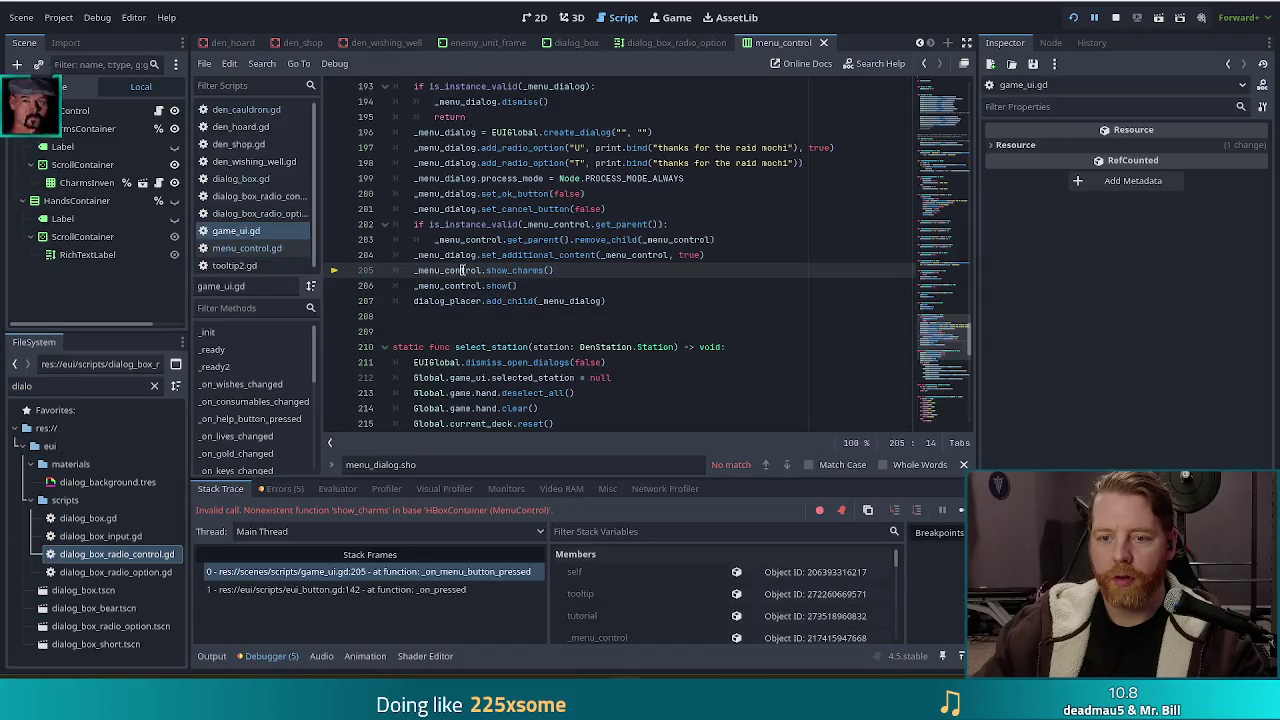
click(246, 248)
click(512, 271)
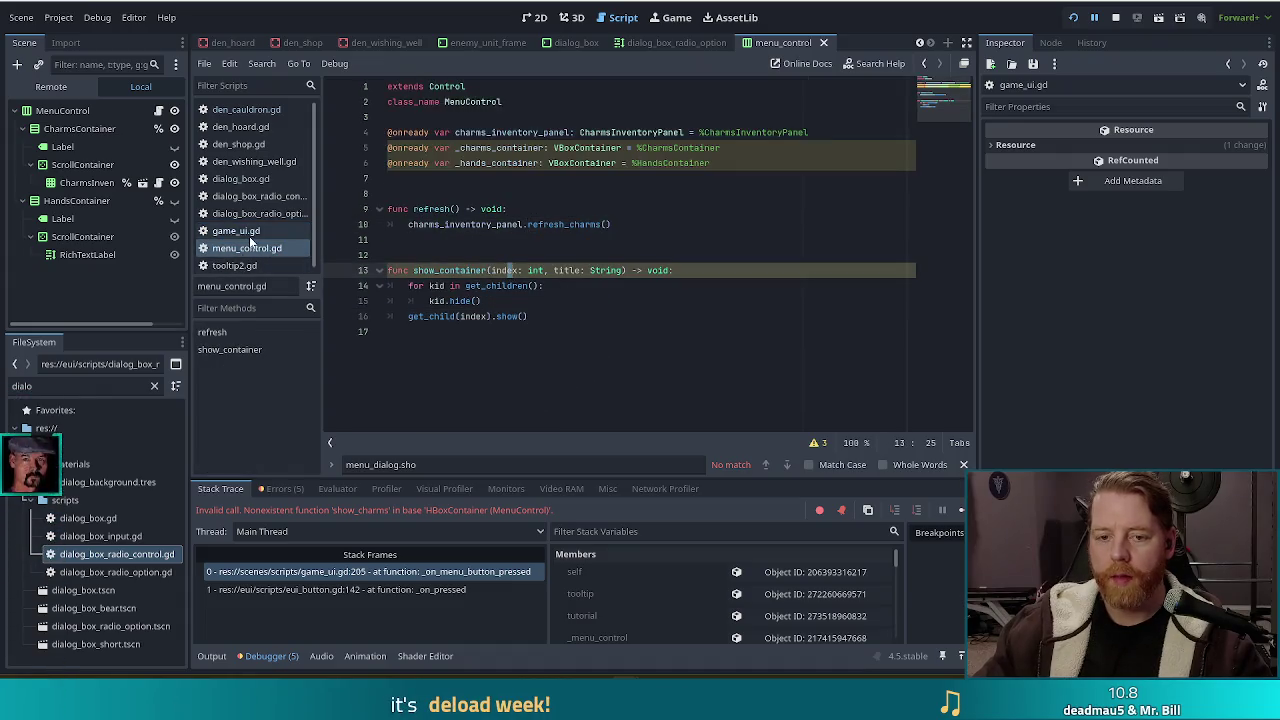
key(alt+Left)
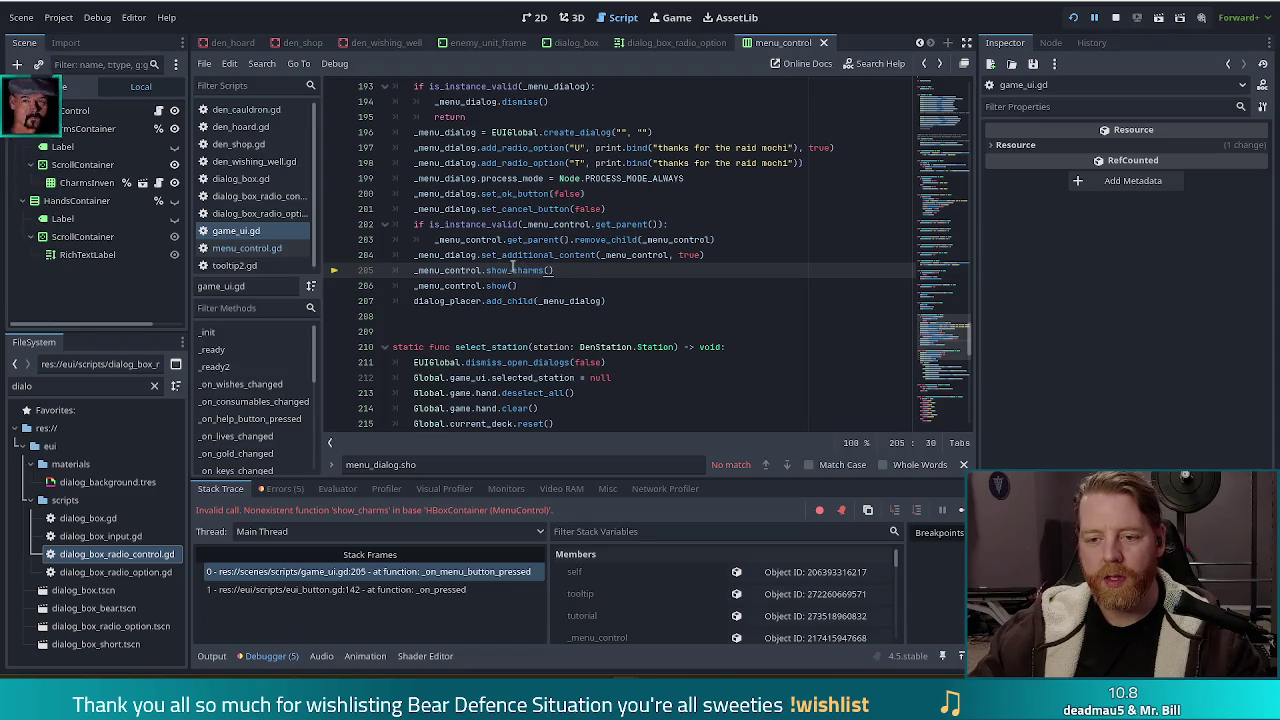
Make game_ui.gd line 205 call _menu_control.refresh(), stop the game, and open menu_control.gd
double_click(519, 270)
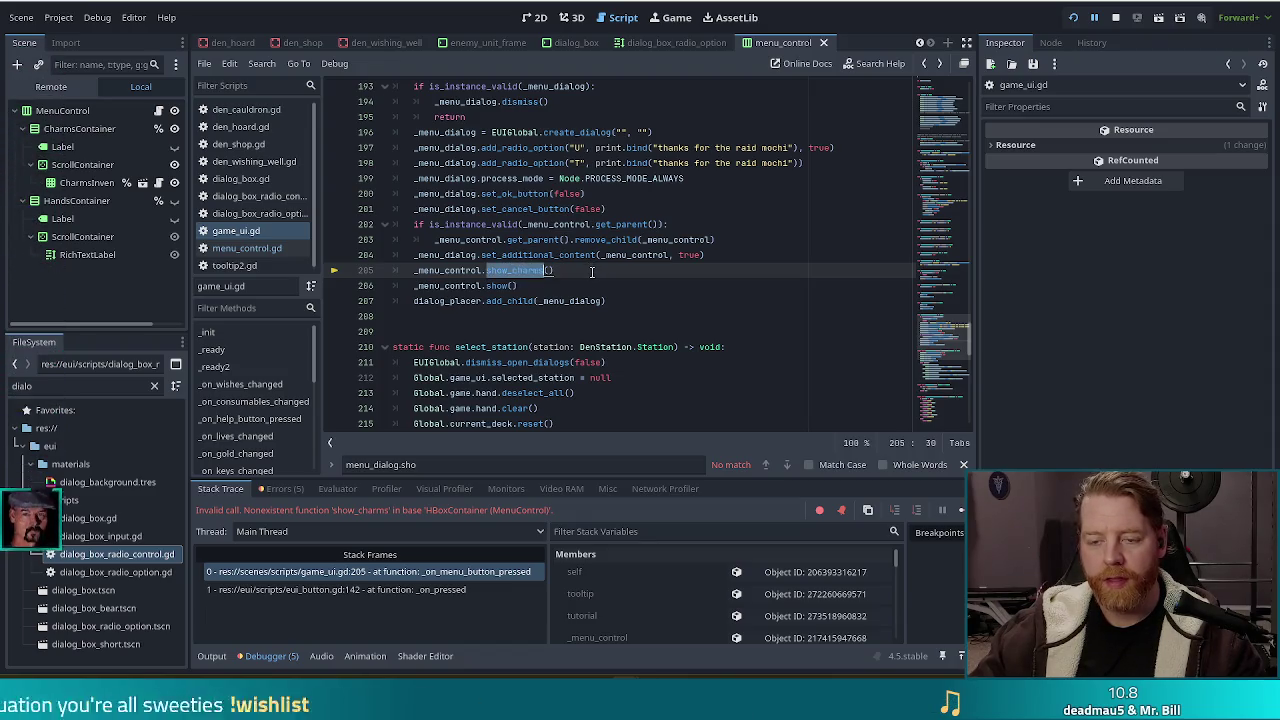
scroll(608, 273, up, 1)
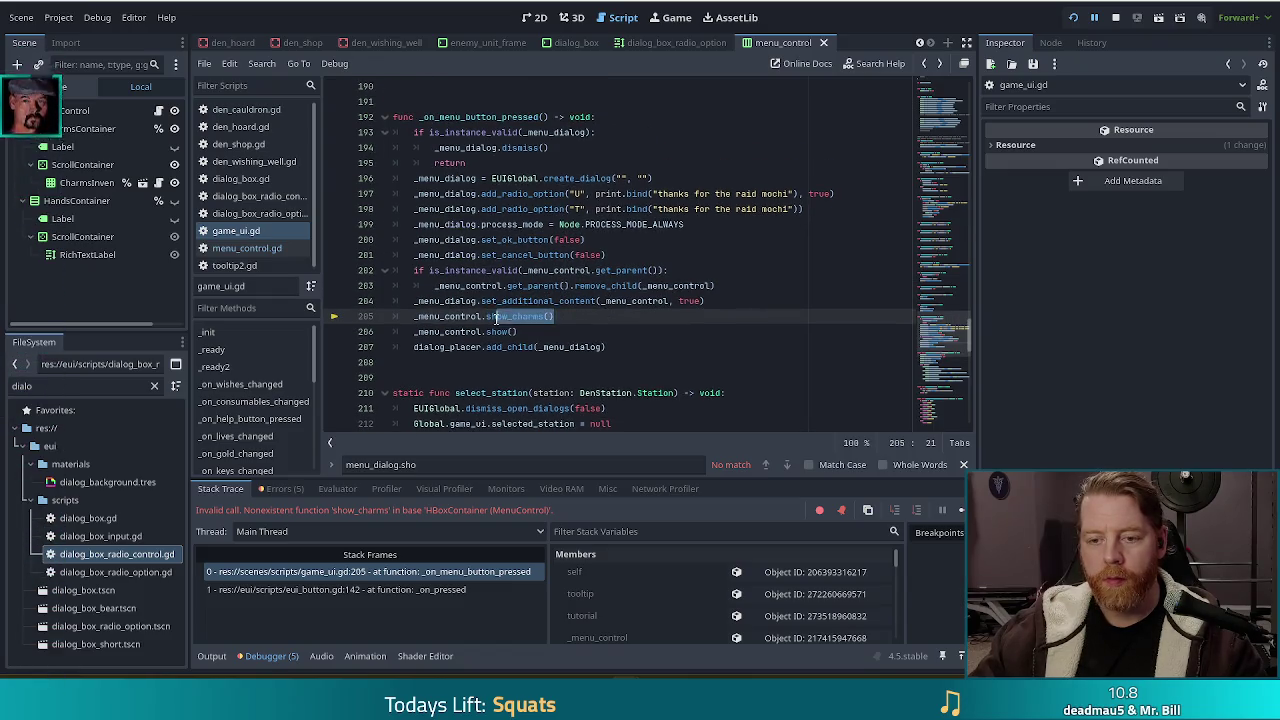
key(BackSpace)
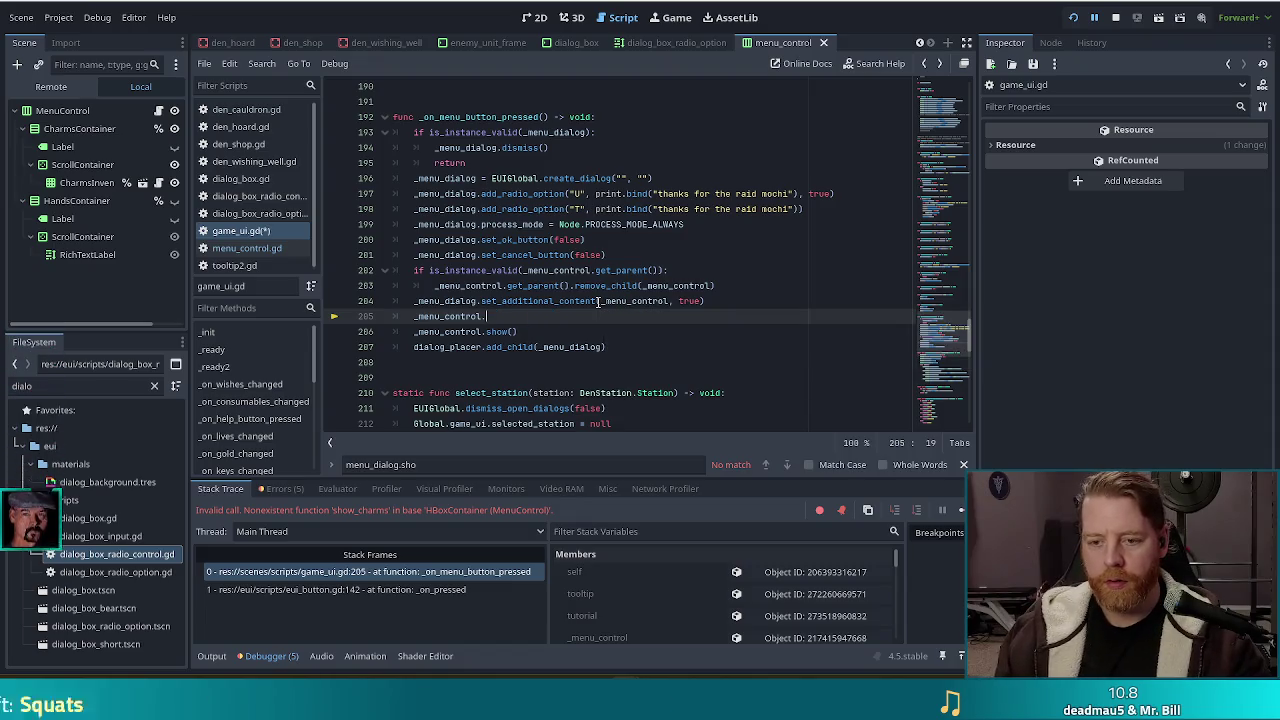
text(re)
text(refresh())
key(Return)
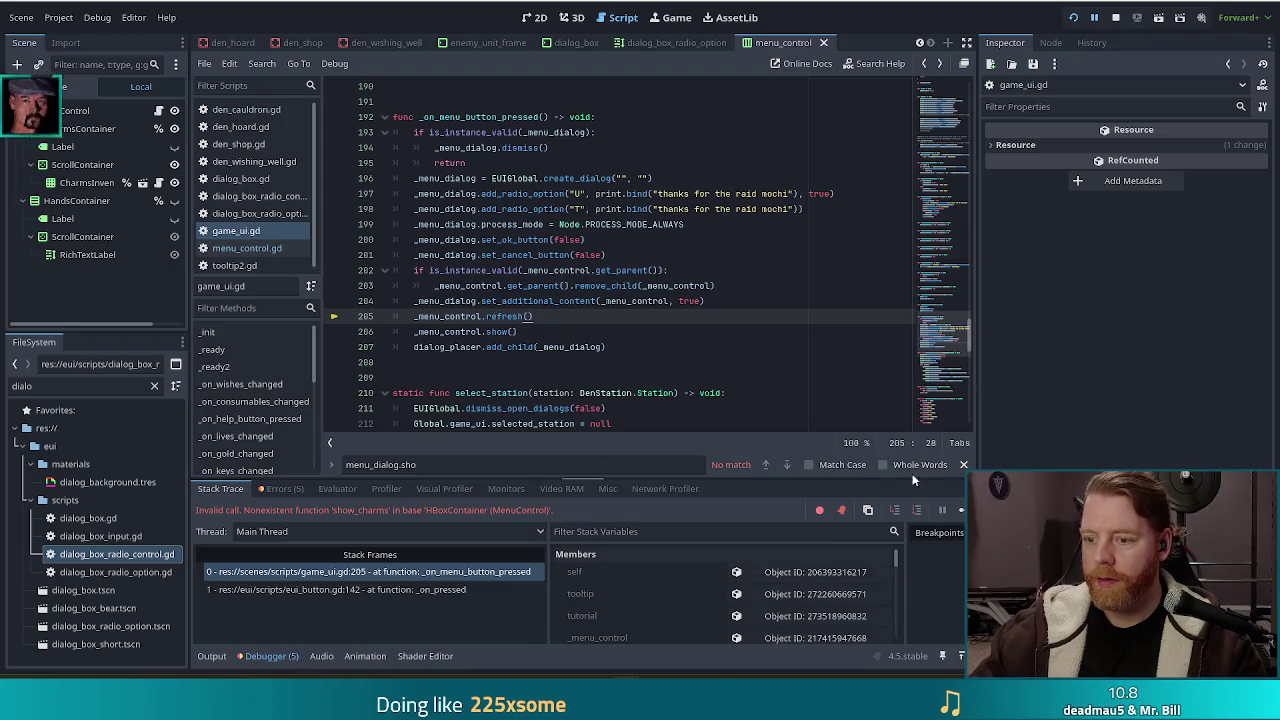
click(1115, 17)
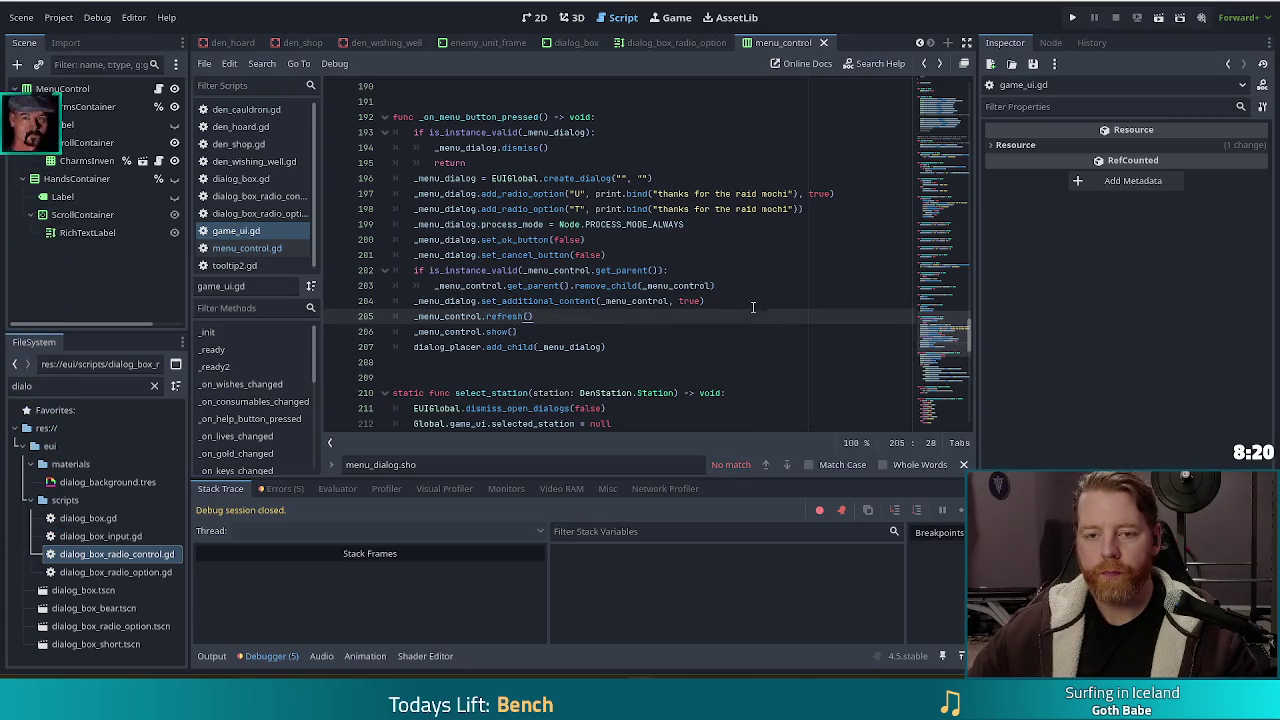
click(232, 248)
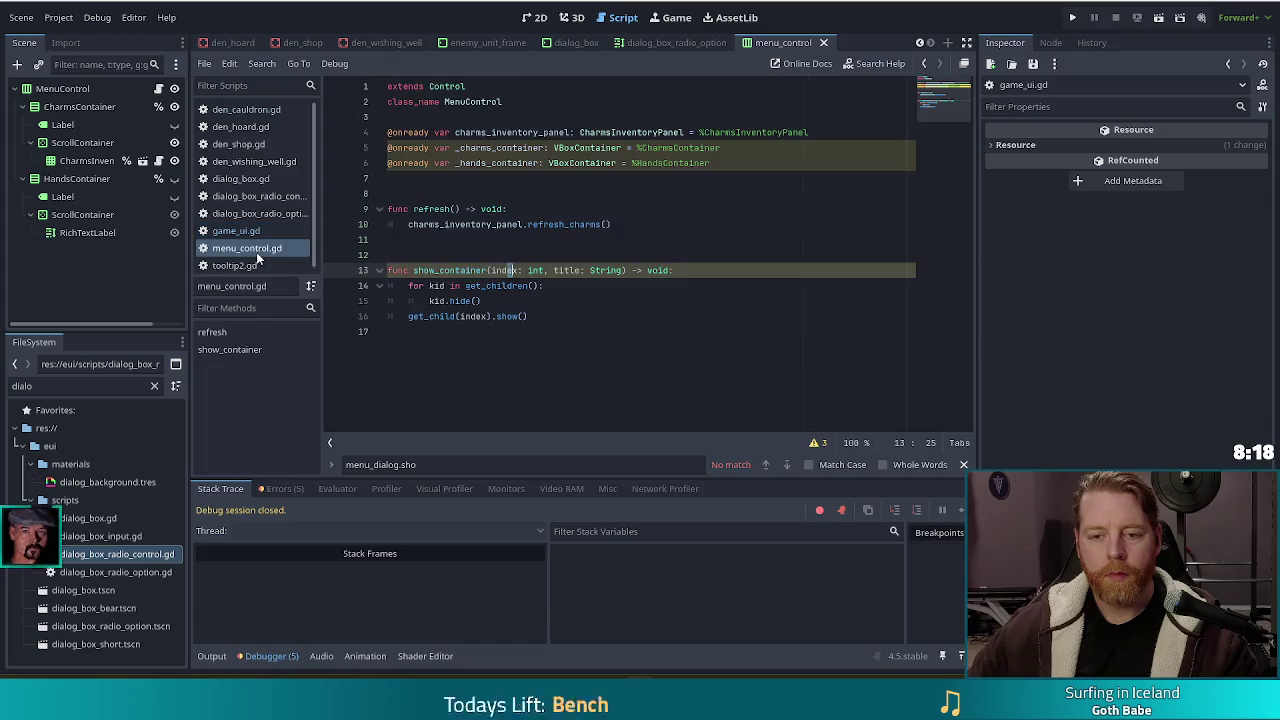
Insert a new indented line after get_child(index).show() in show_container
click(602, 301)
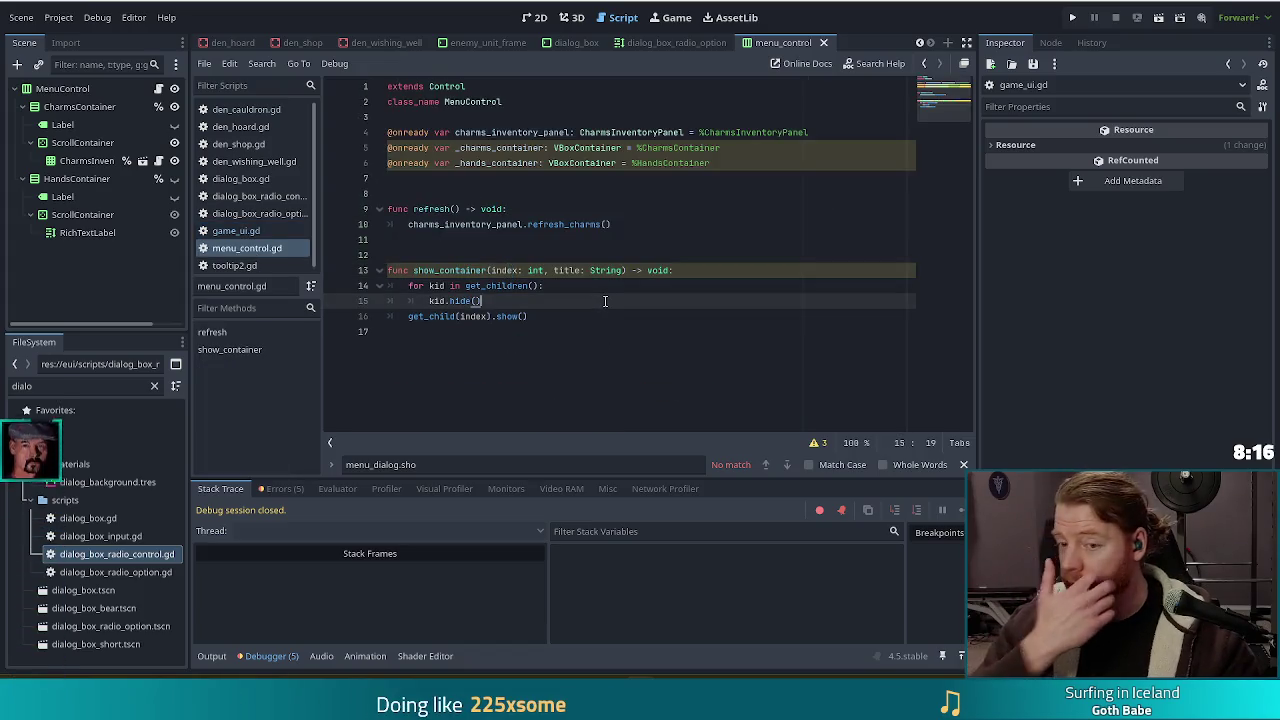
click(527, 270)
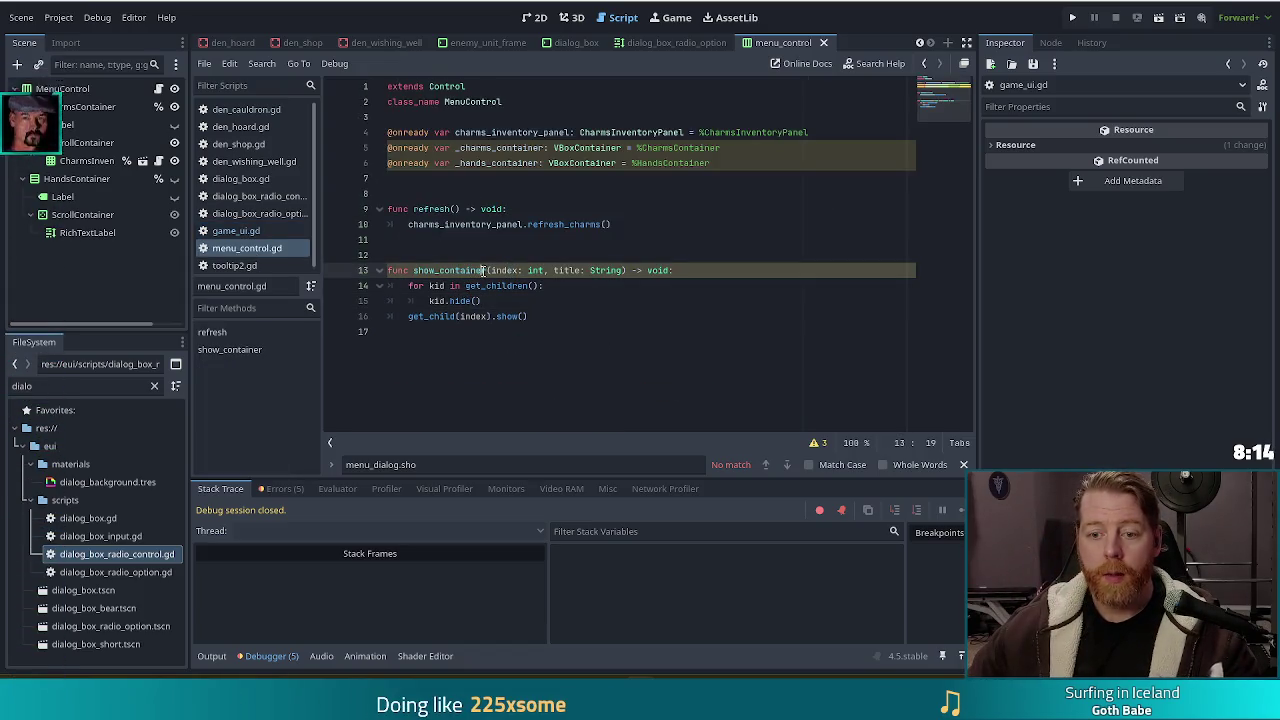
click(564, 316)
key(Return)
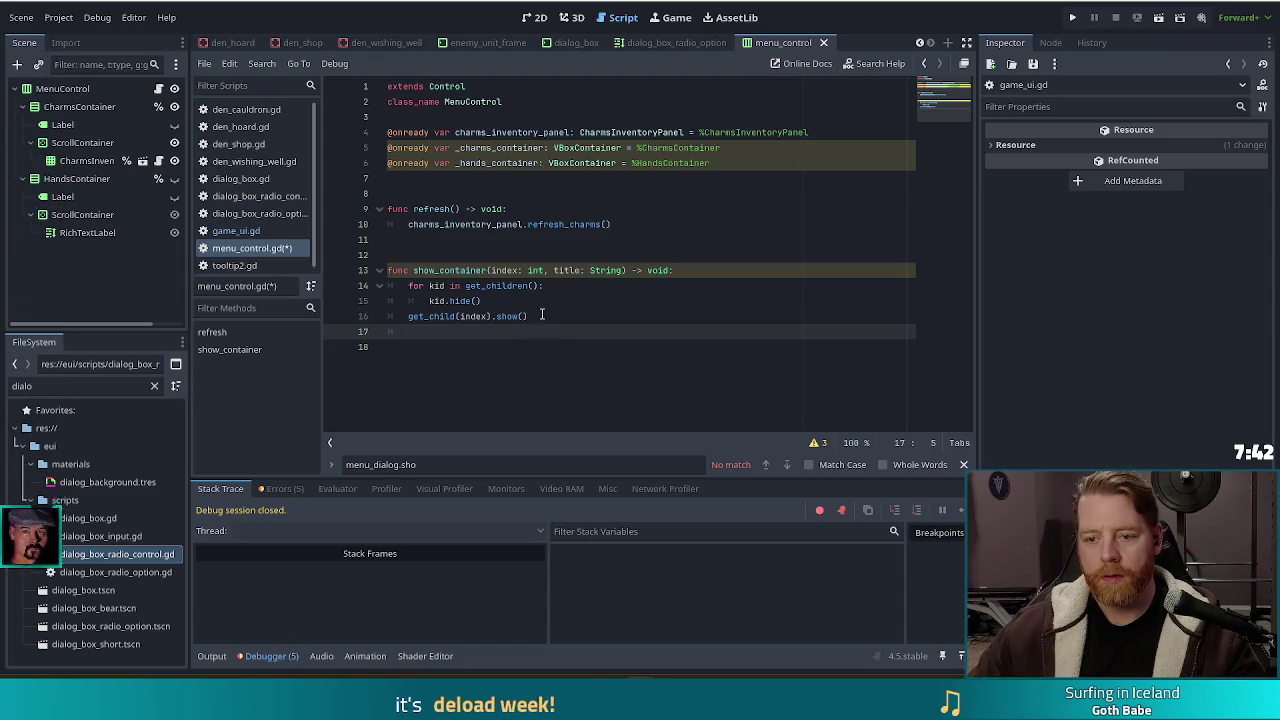
Delete the leftover blank line 17 after get_child(index).show()
shift+click(541, 315)
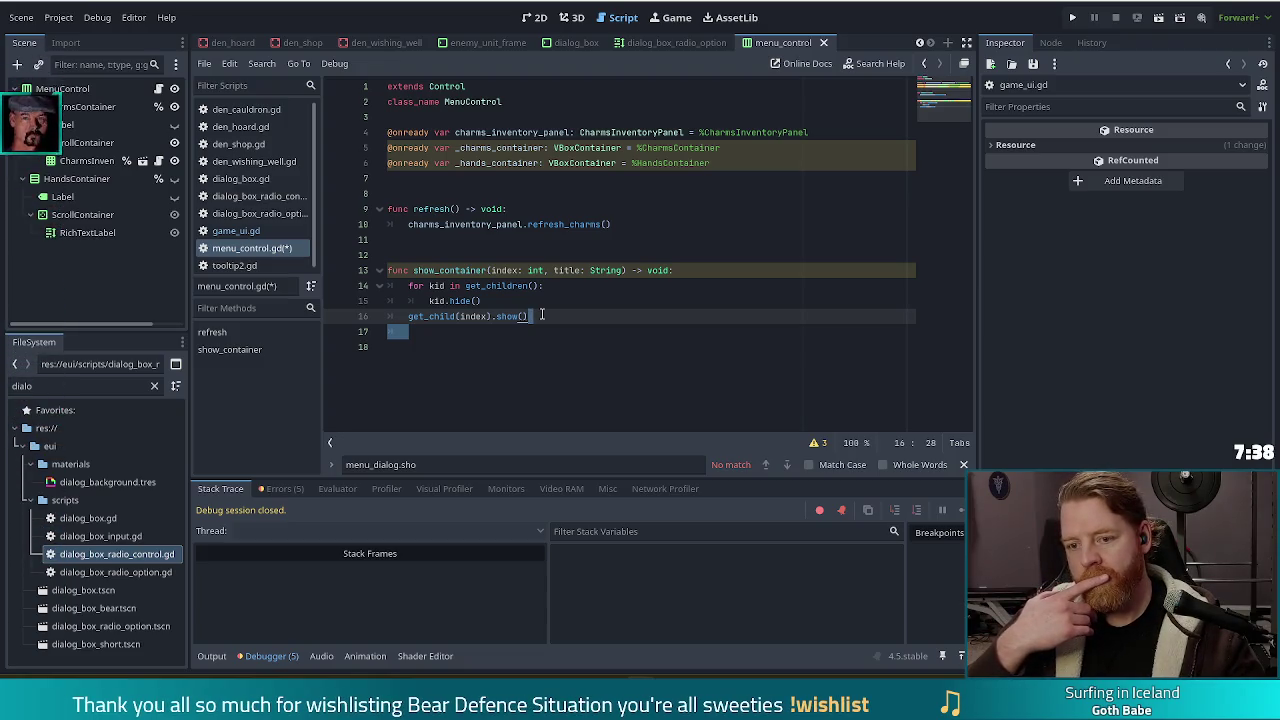
key(Delete)
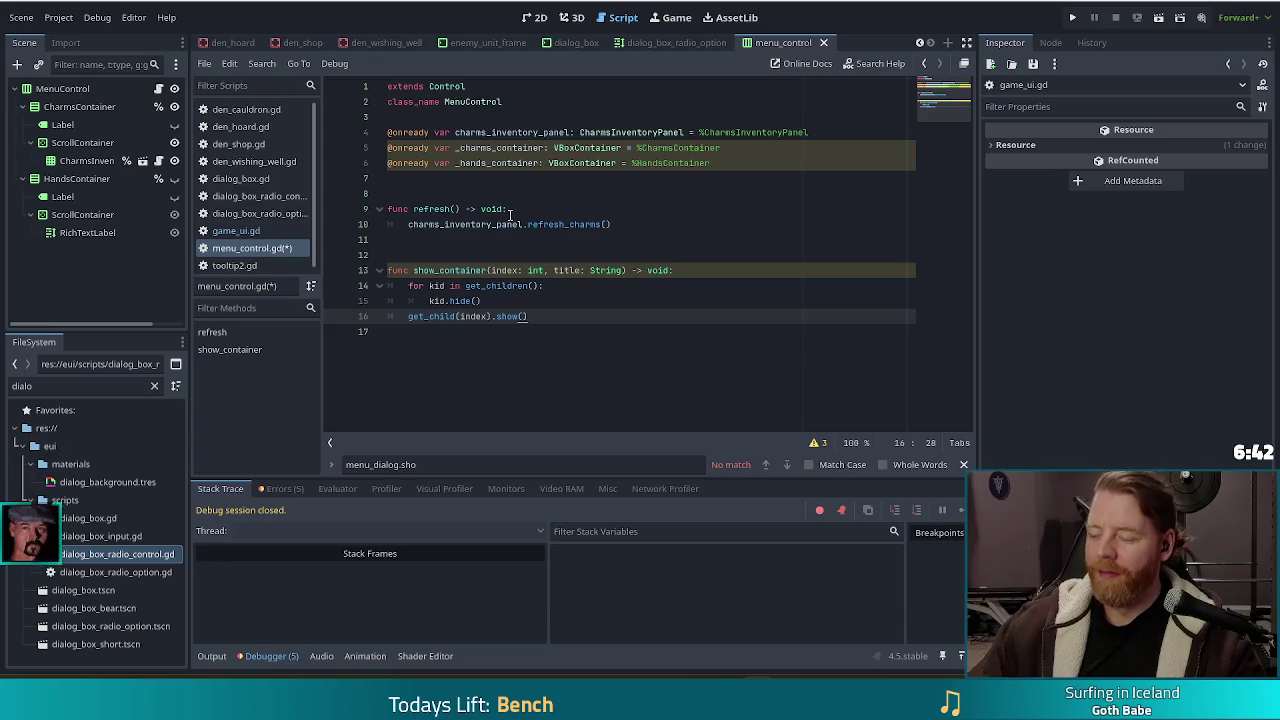
click(540, 304)
click(540, 316)
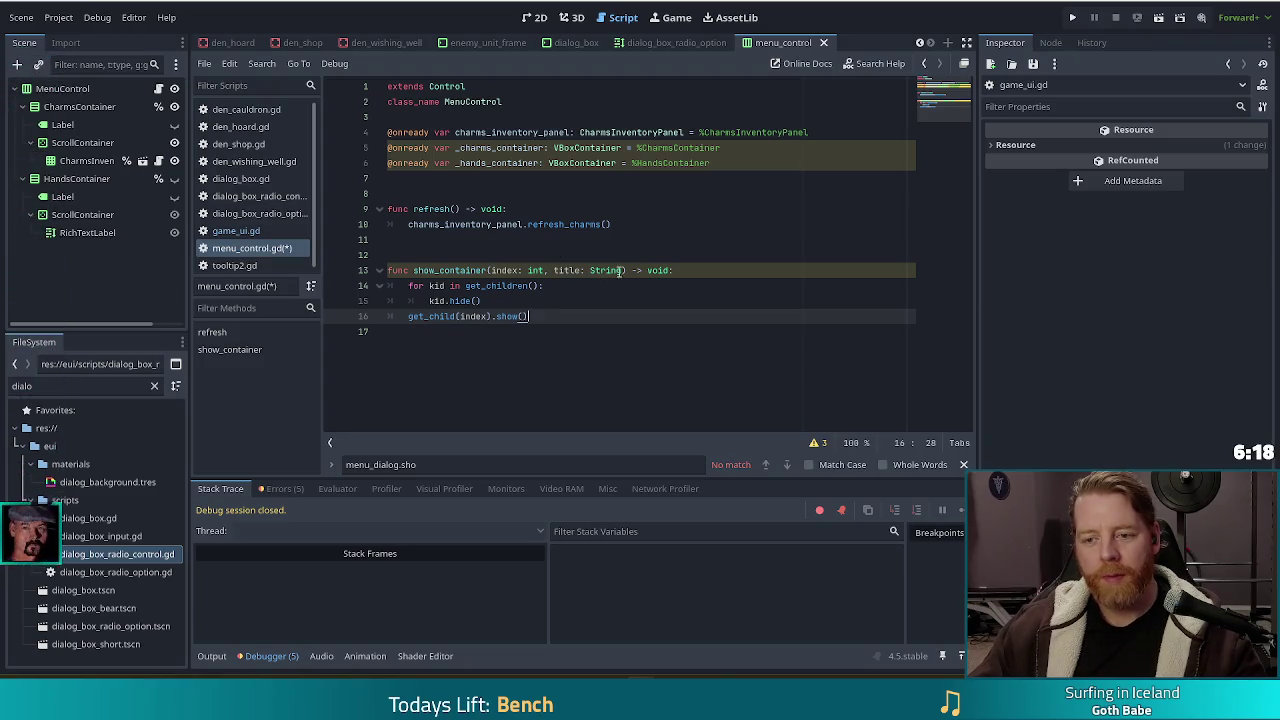
Add a dialog: EUIDialog parameter to show_container and open a new line below the show call
click(719, 276)
text(, dialog)
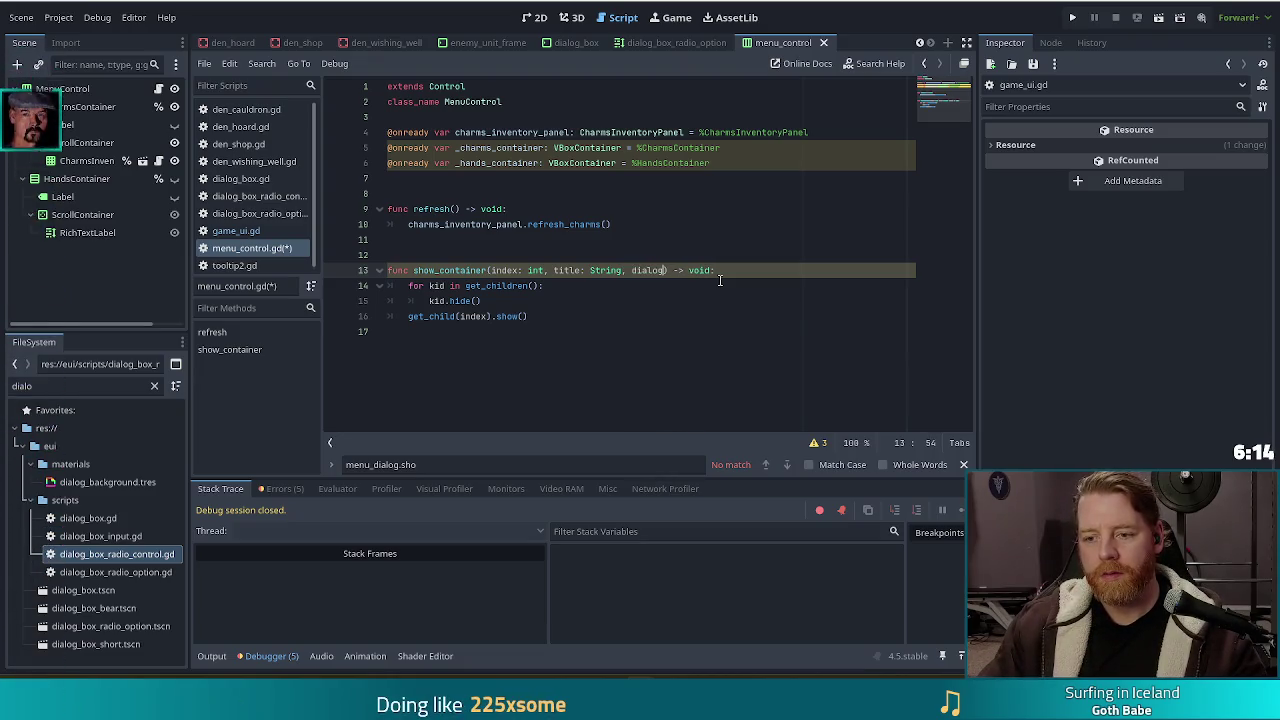
text(: EUI)
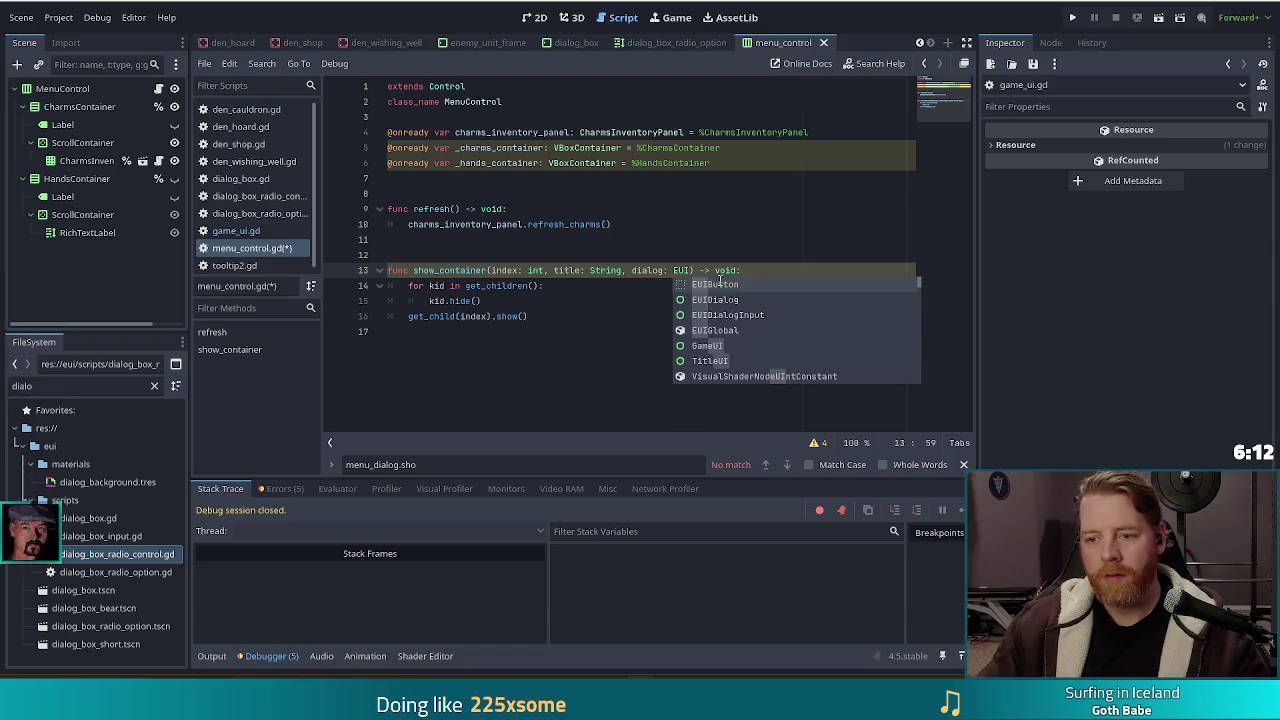
text(D)
key(Return)
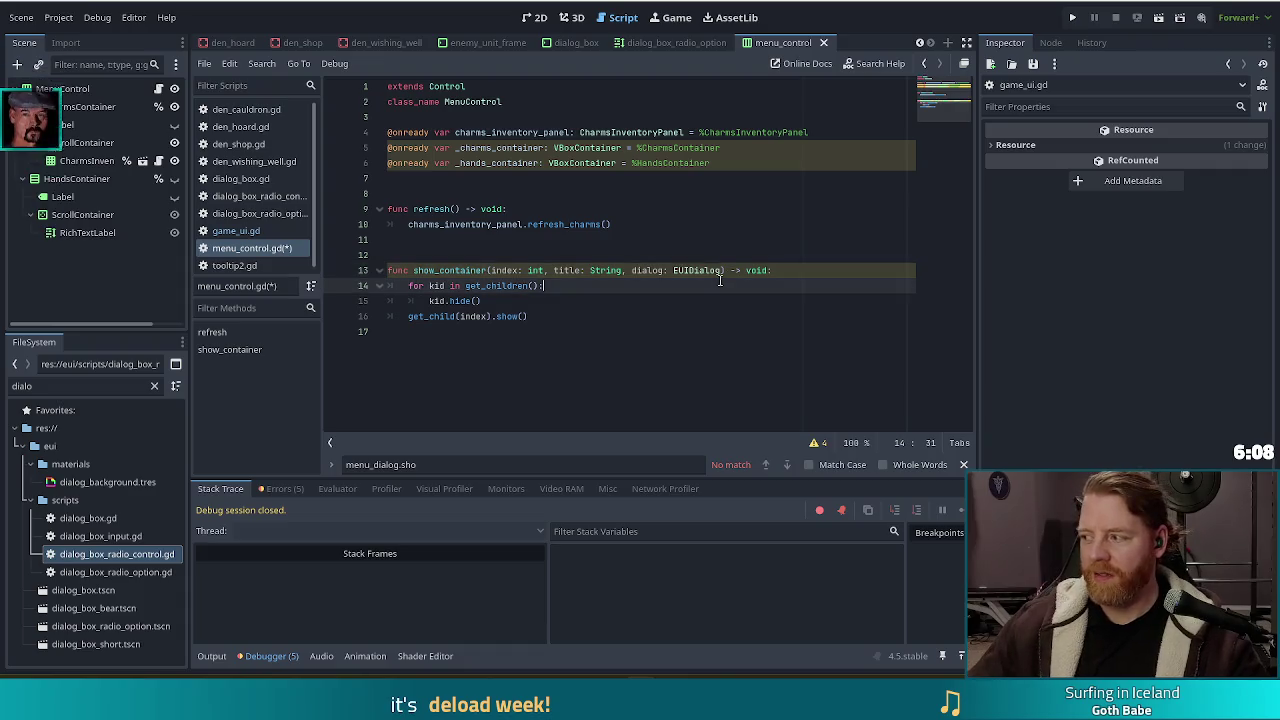
key(Down)
key(Down)
key(Down)
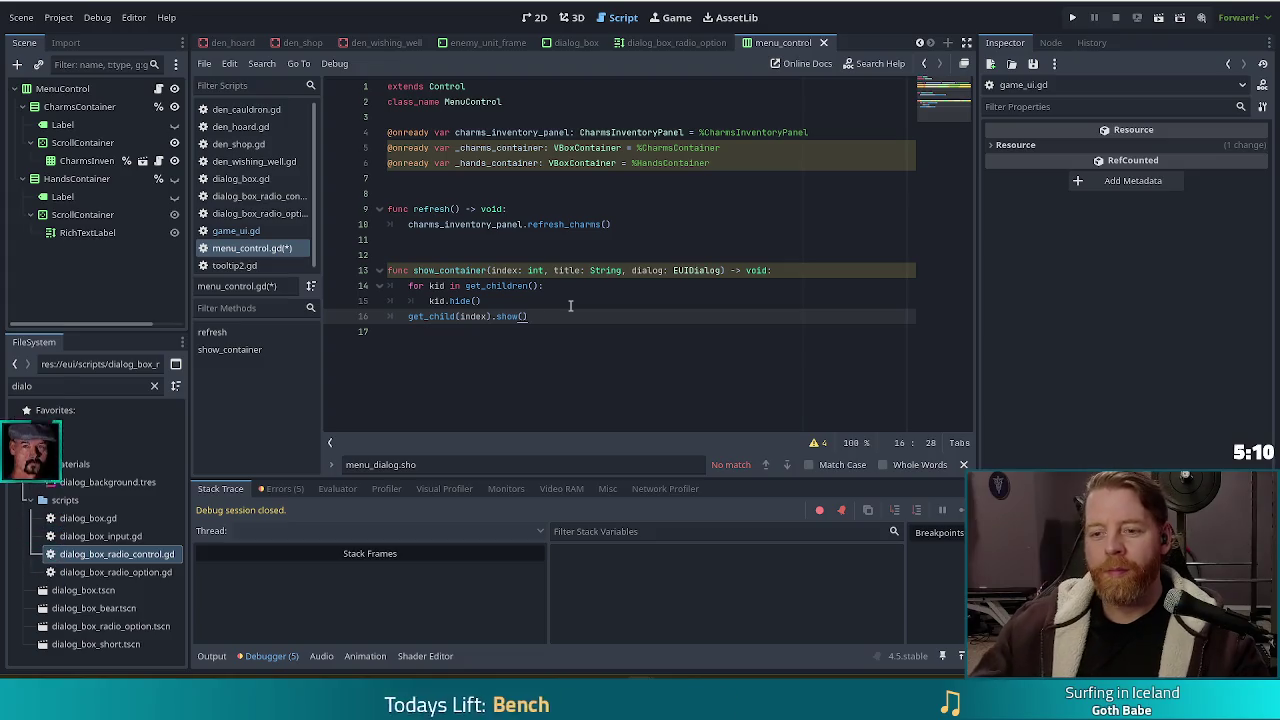
key(Return)
Write dialog.title_text = title in show_container and save menu_control.gd
text(dialog.set)
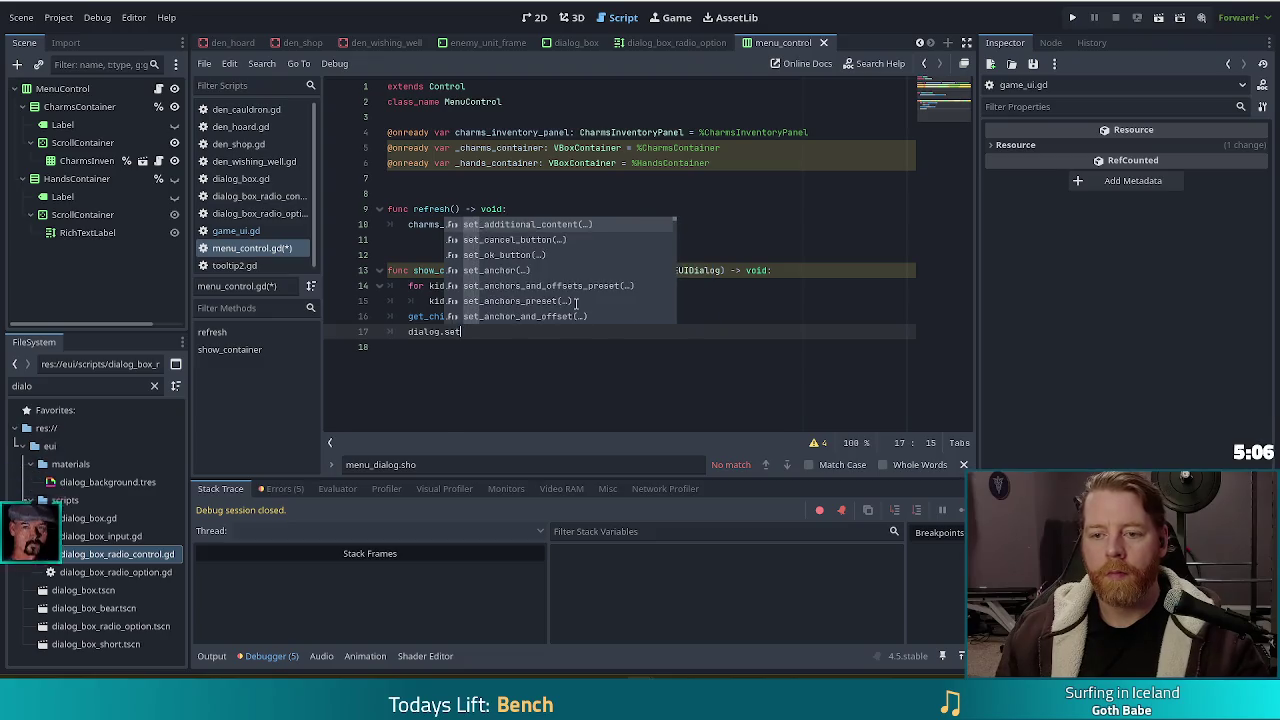
text(_t)
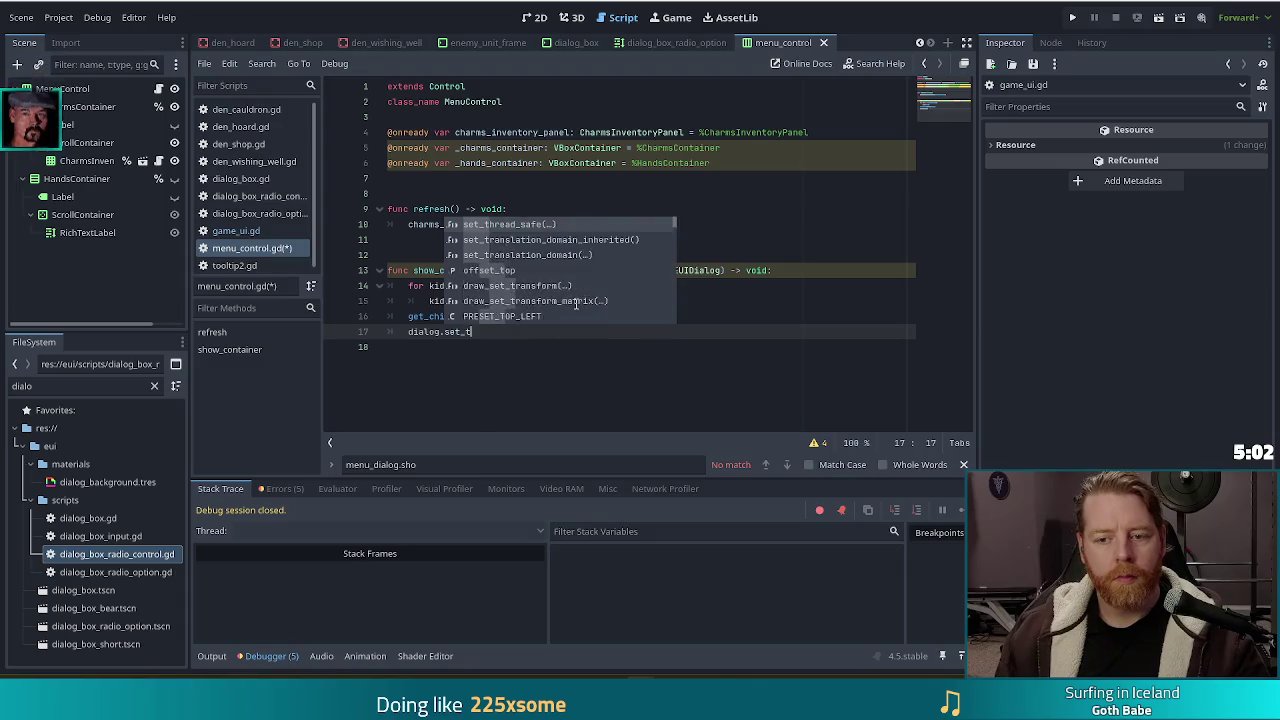
key(BackSpace)
key(BackSpace)
key(BackSpace)
key(BackSpace)
key(BackSpace)
text(tit)
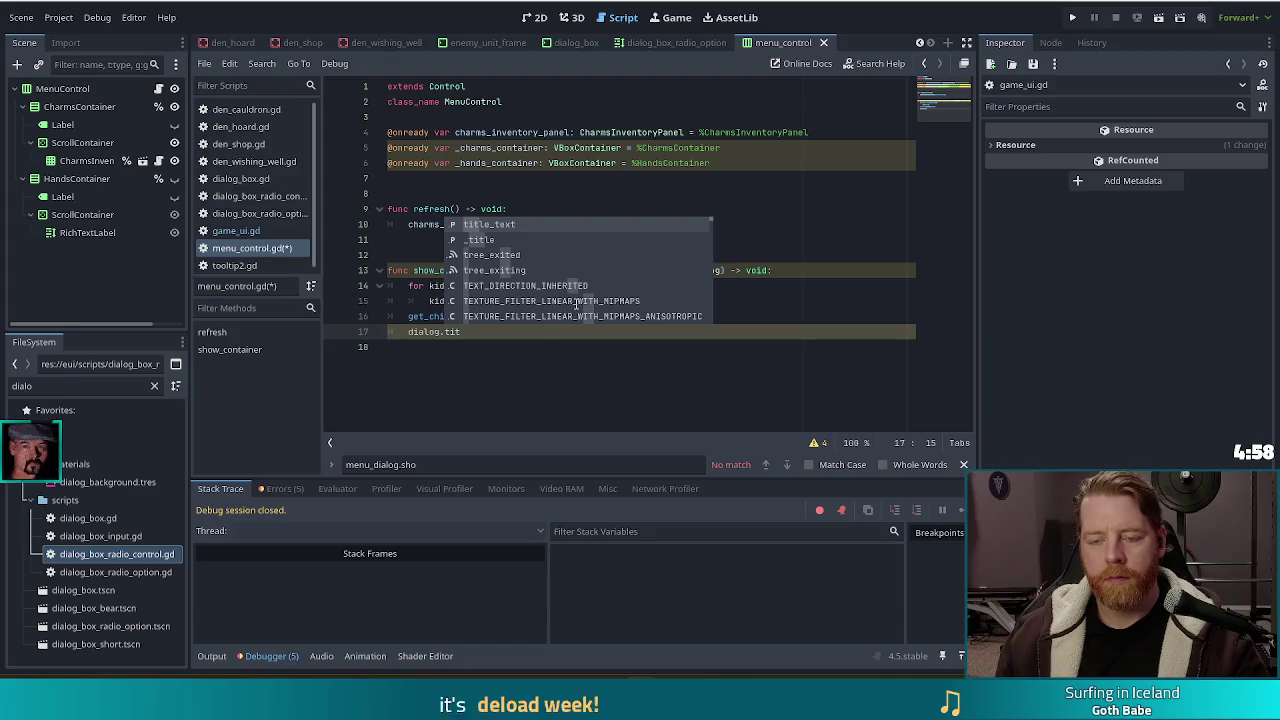
key(Return)
text(= )
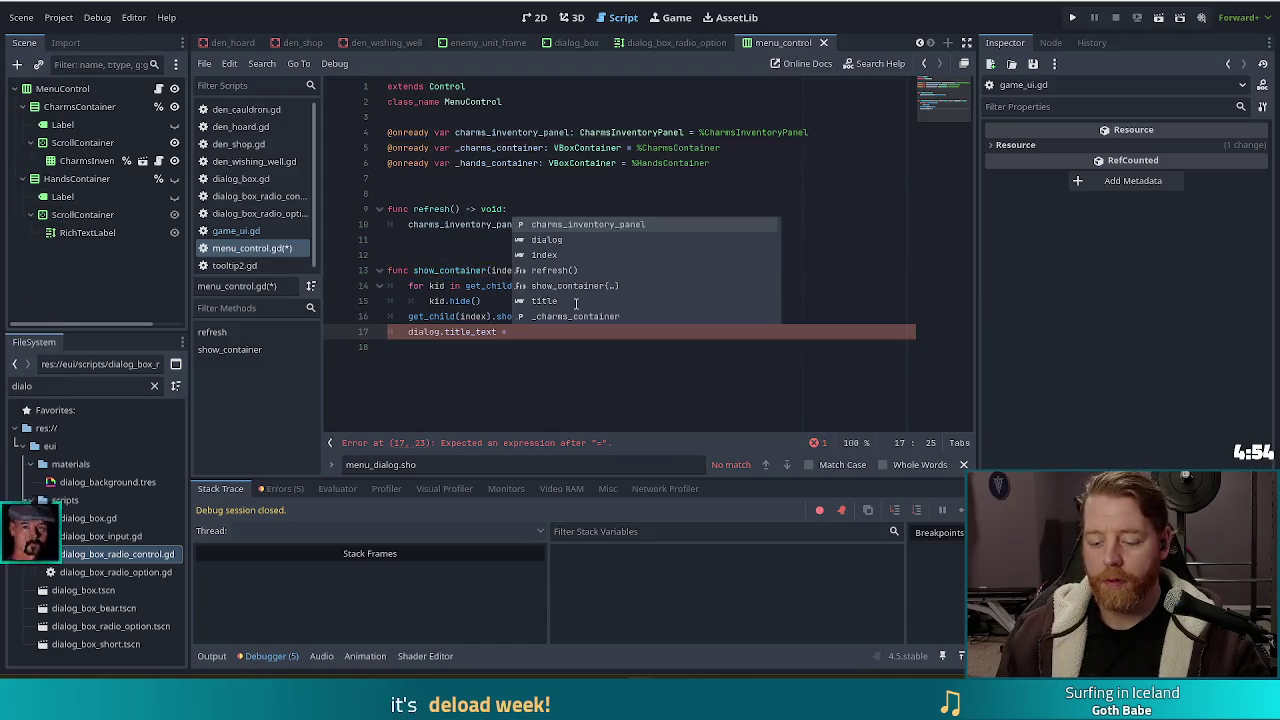
text(title)
key(ctrl+s)
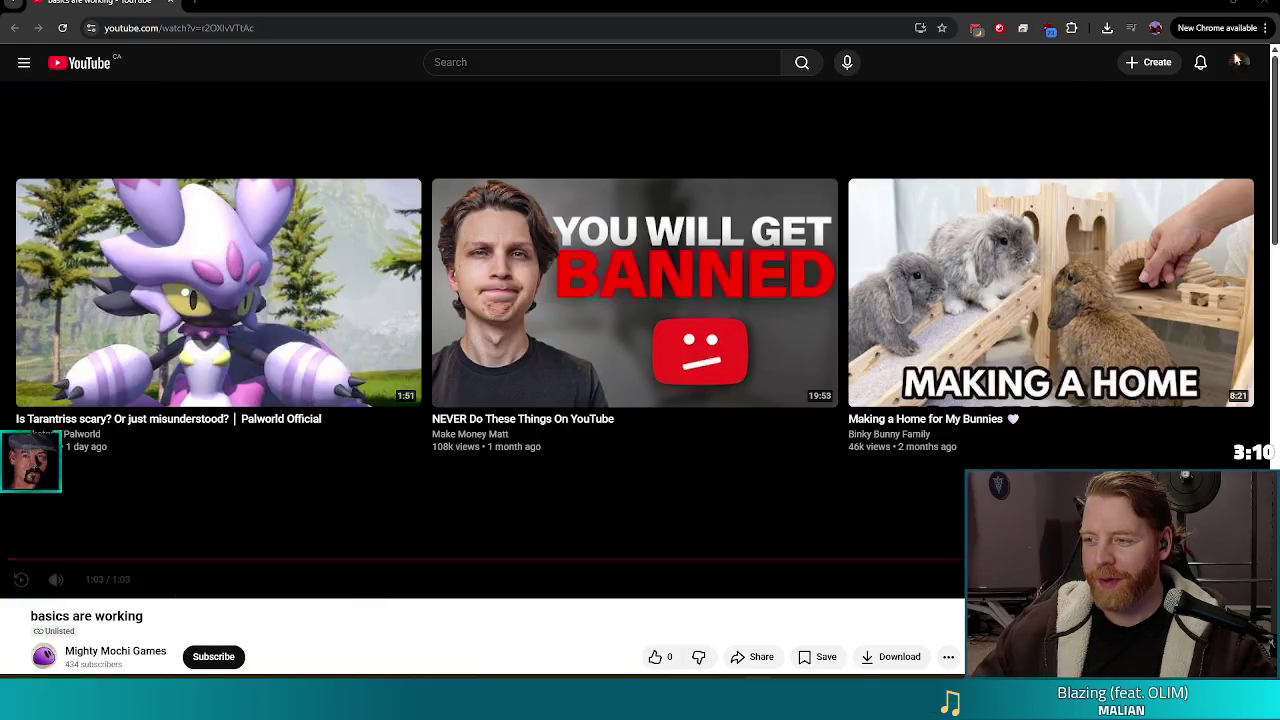
Close the browser window playing the 'basics are working' video
click(1266, 10)
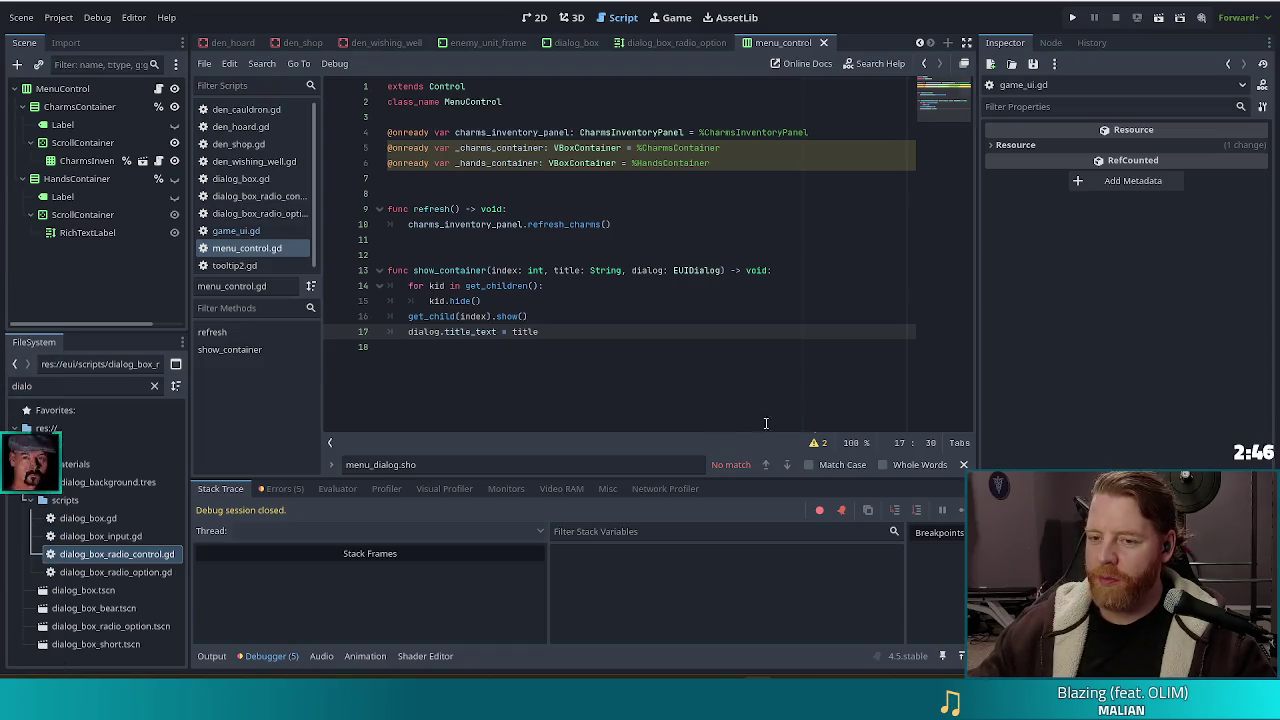
key(Up)
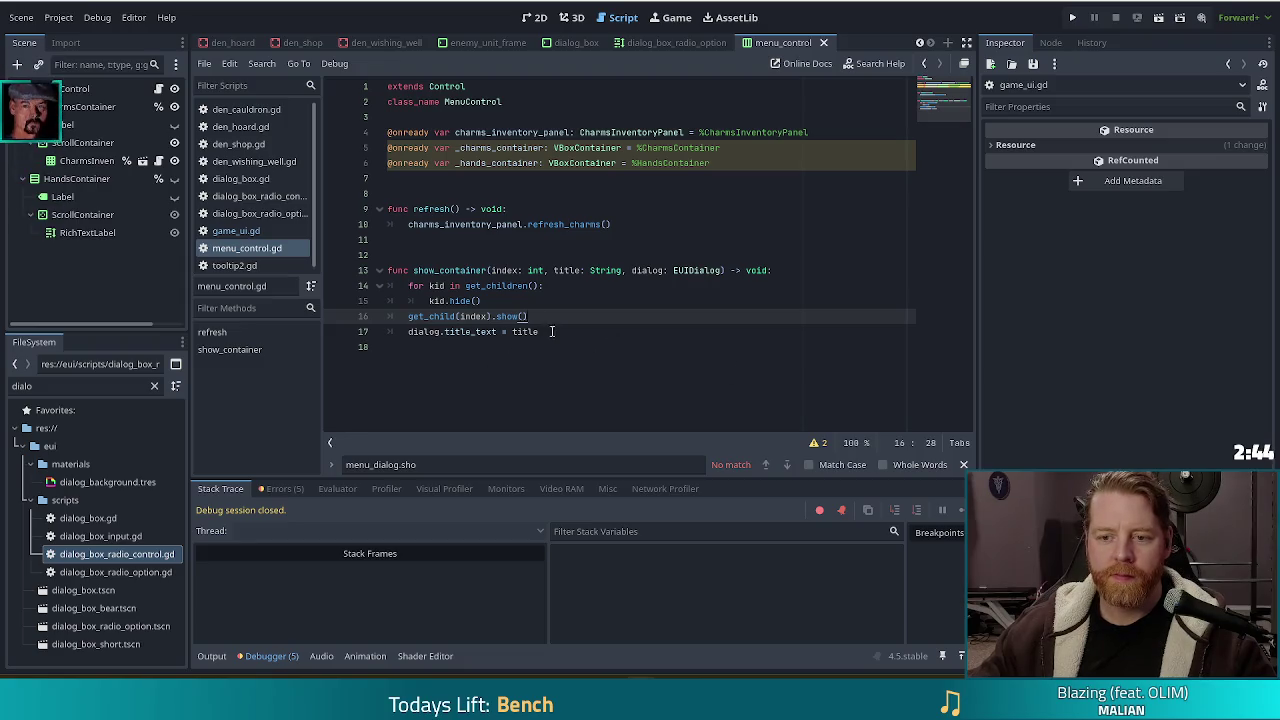
click(550, 331)
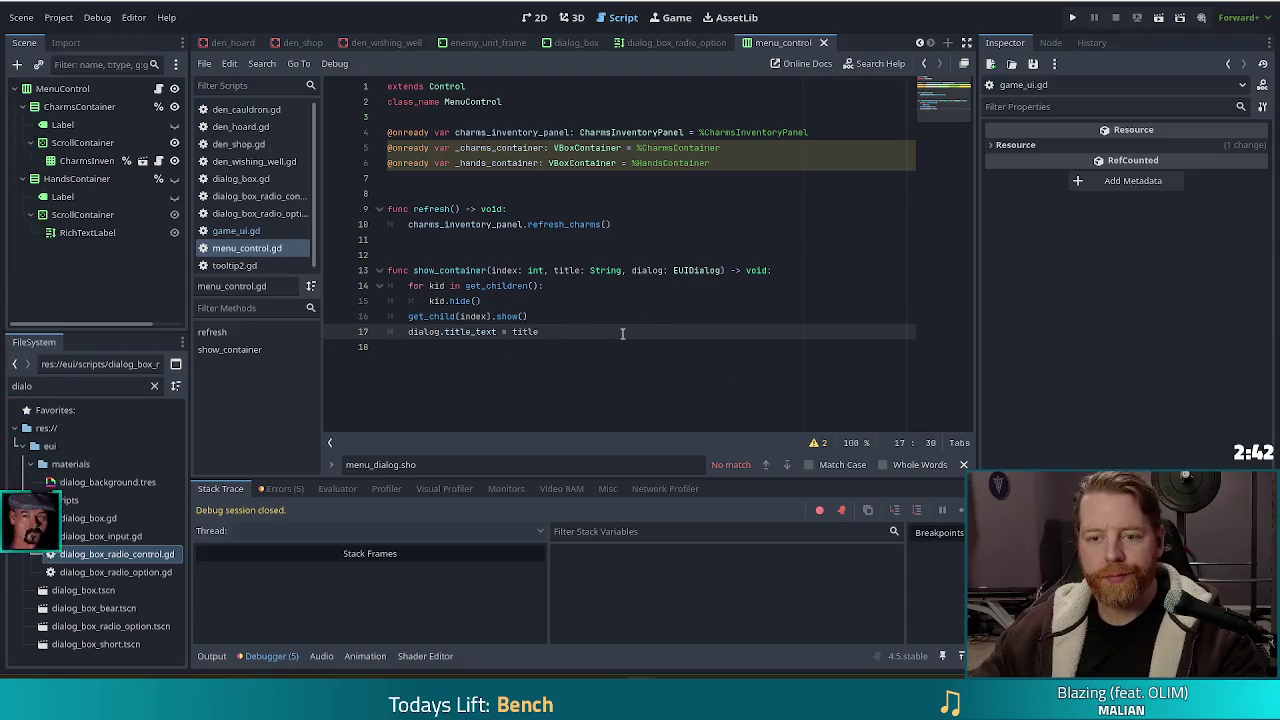
key(Left)
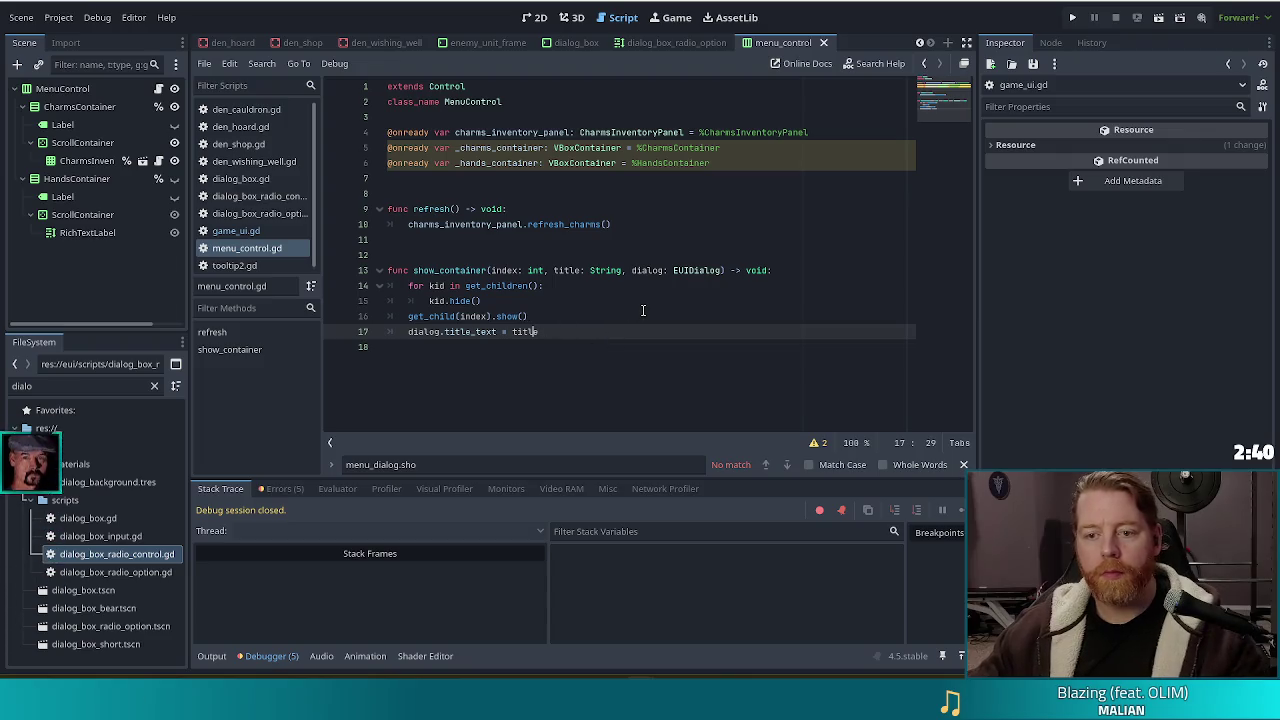
click(576, 303)
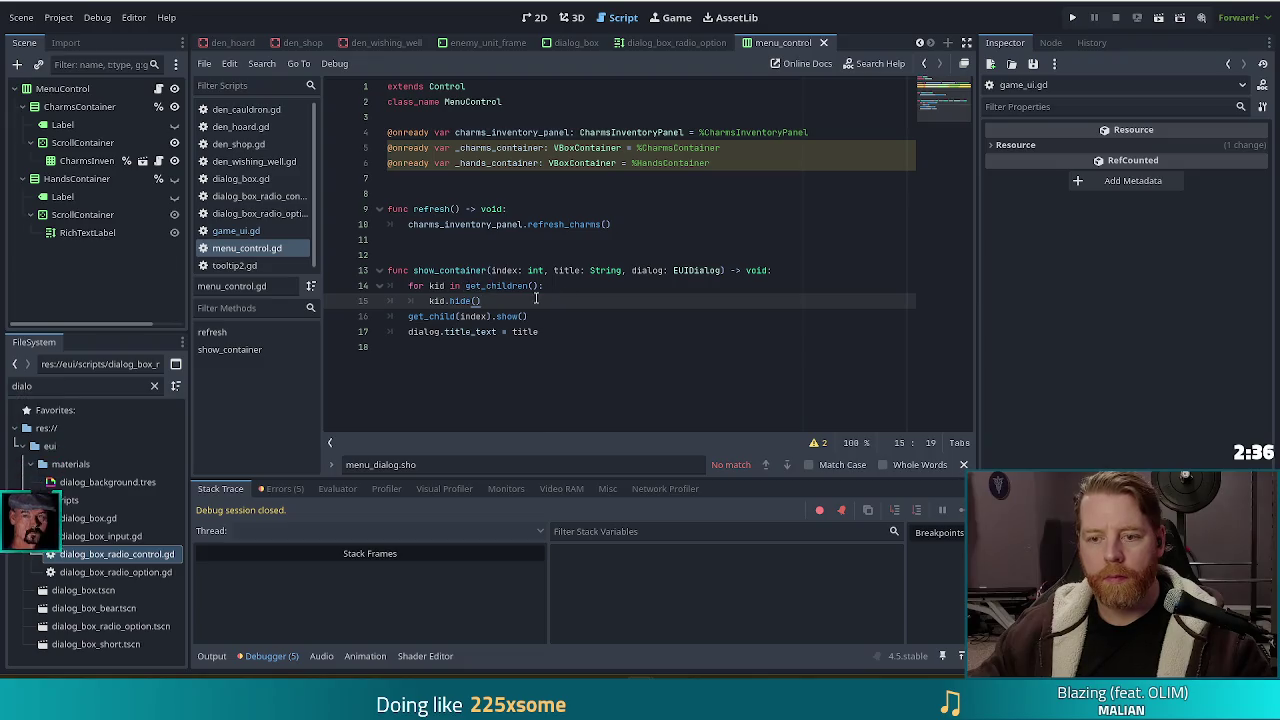
click(576, 274)
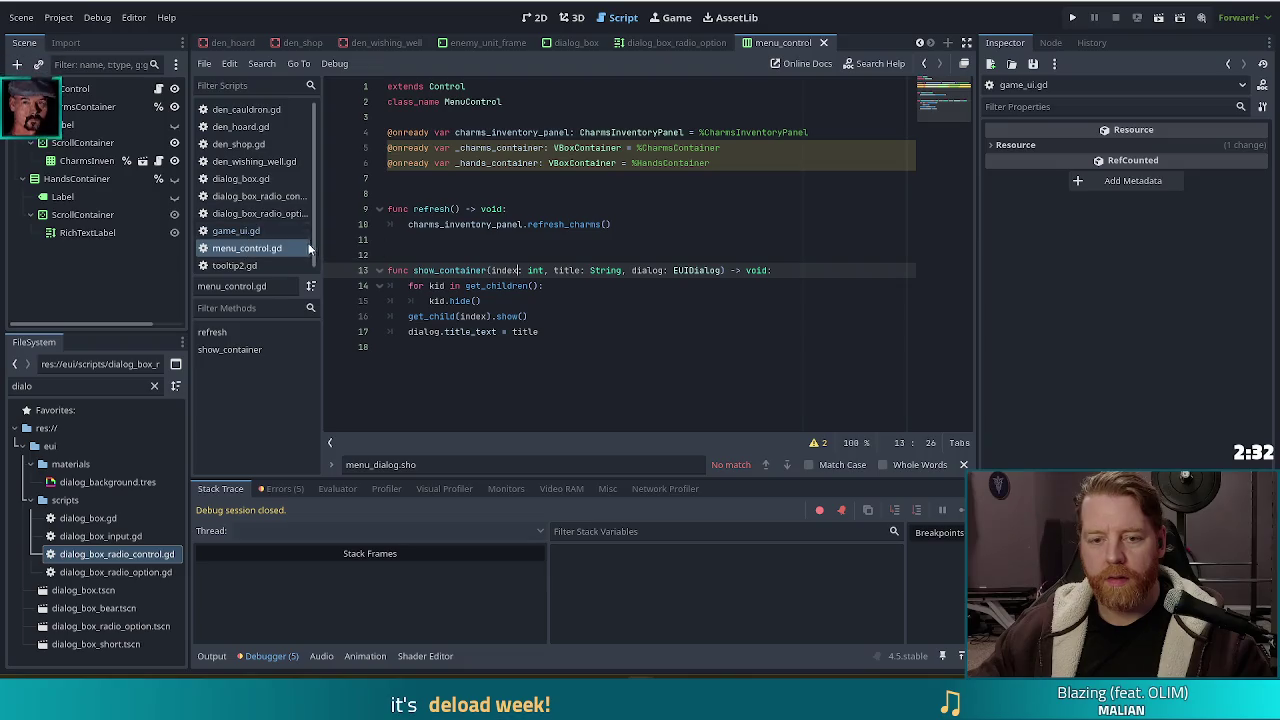
scroll(265, 234, down, 1)
click(240, 228)
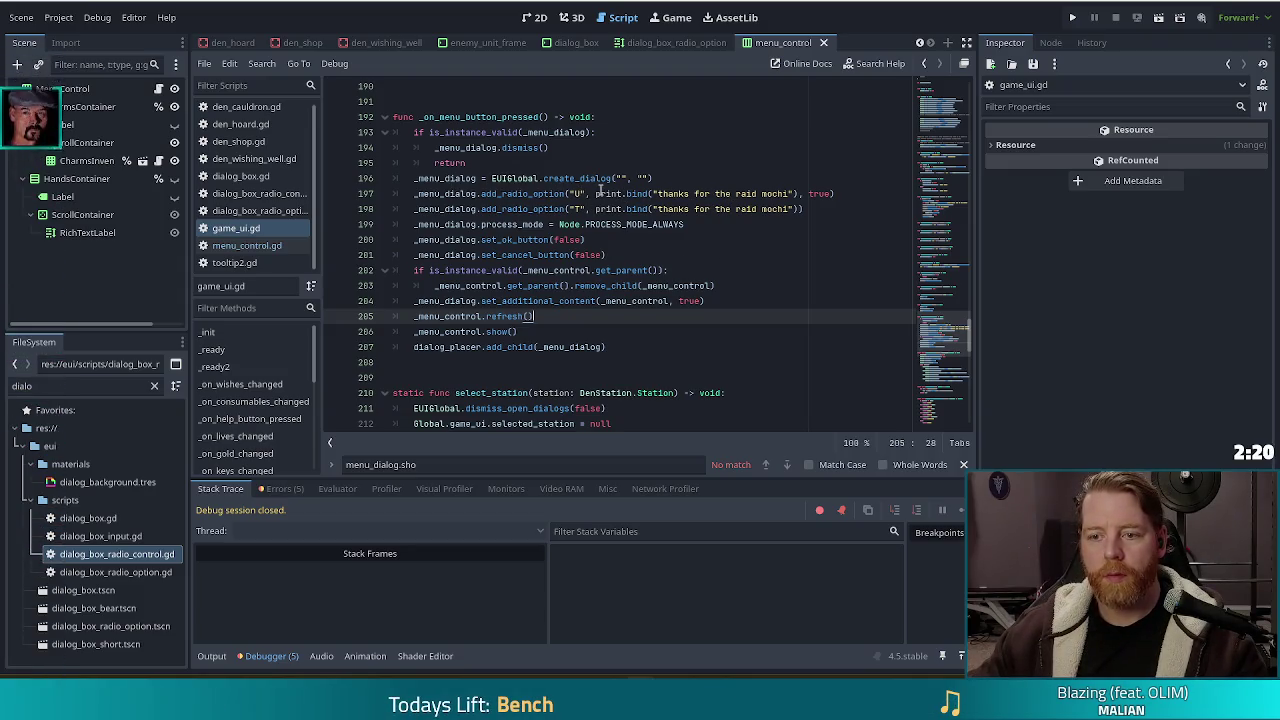
Replace the first radio option's print callback with _menu_control.show_container.bind(0, "")
drag(598, 194, 798, 192)
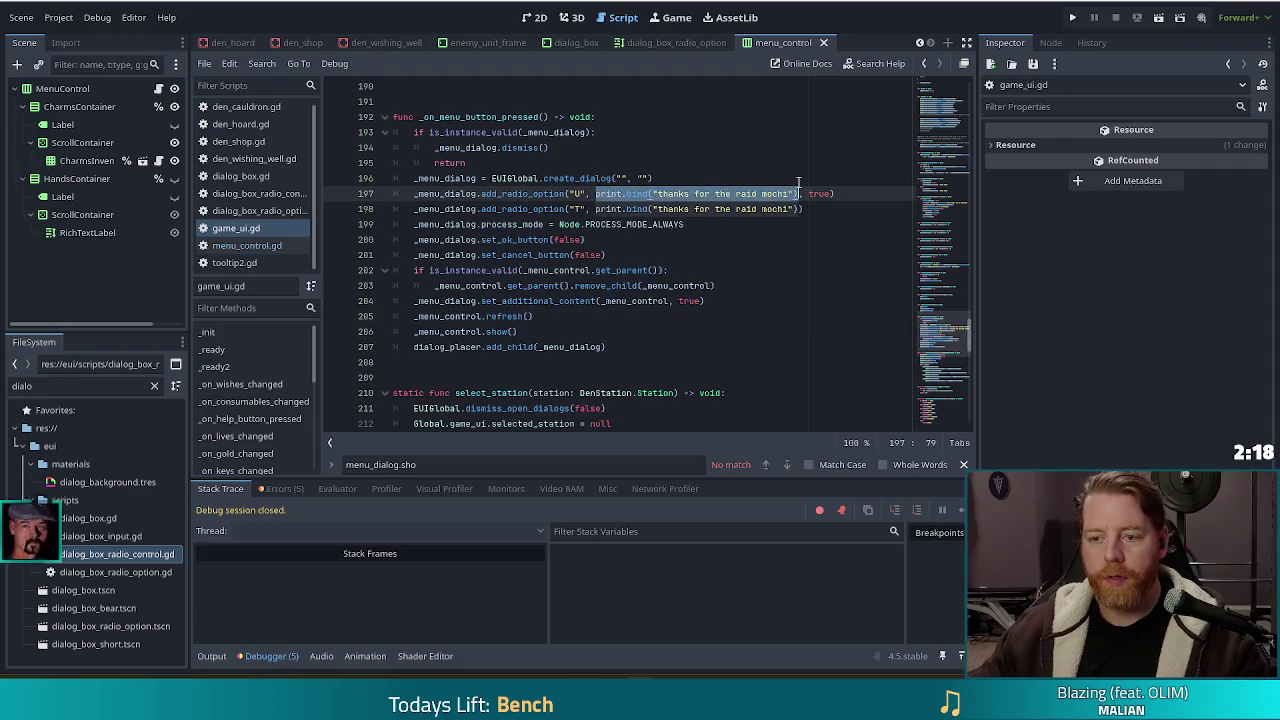
text(_menu_control)
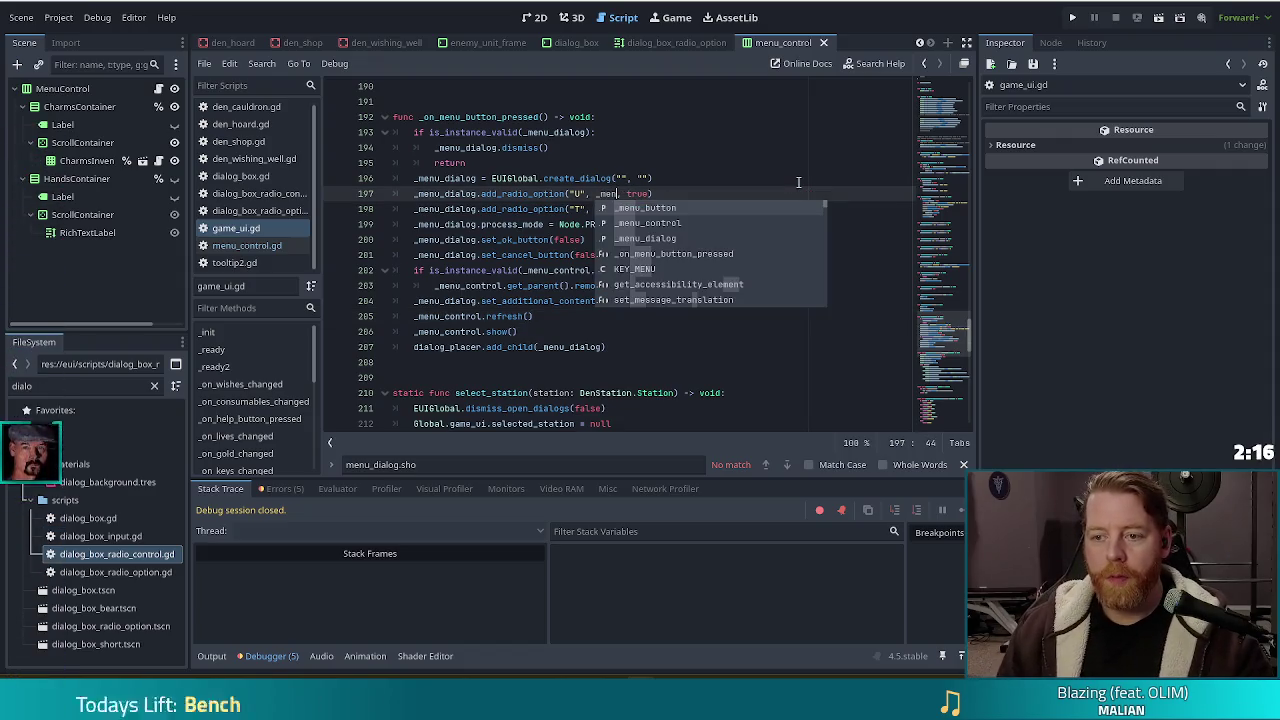
text(.sho)
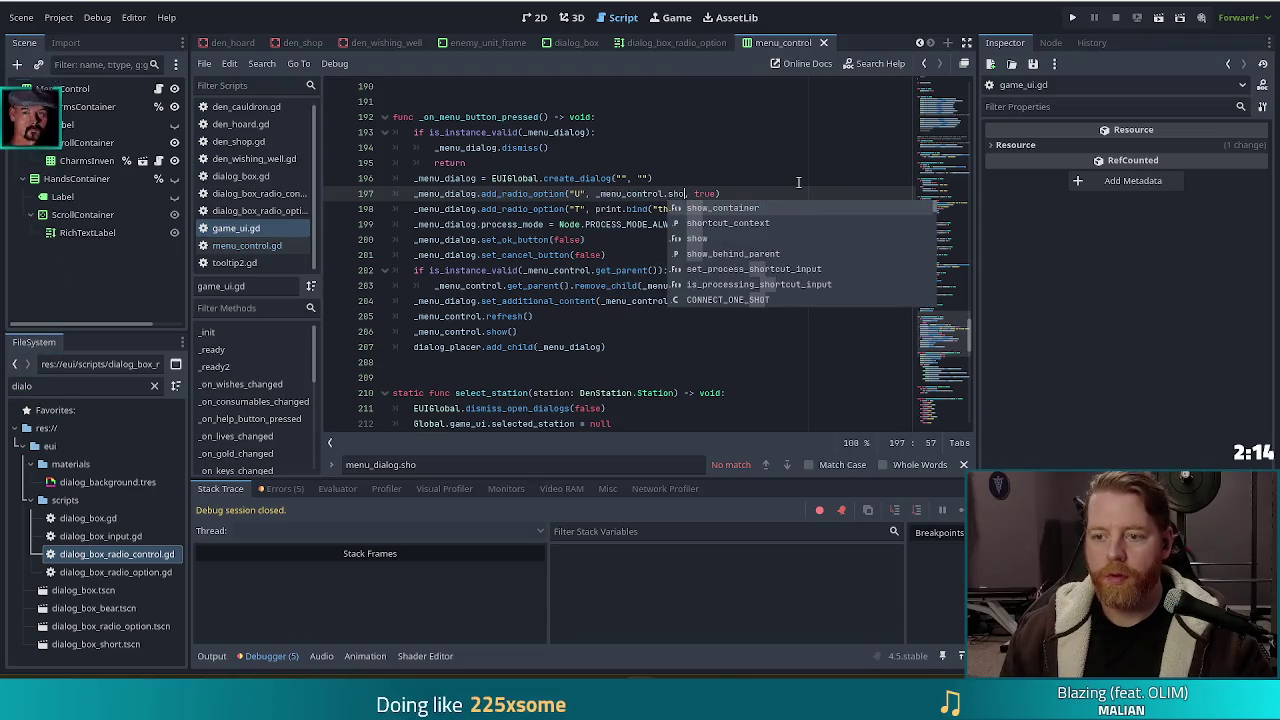
key(Return)
text(()
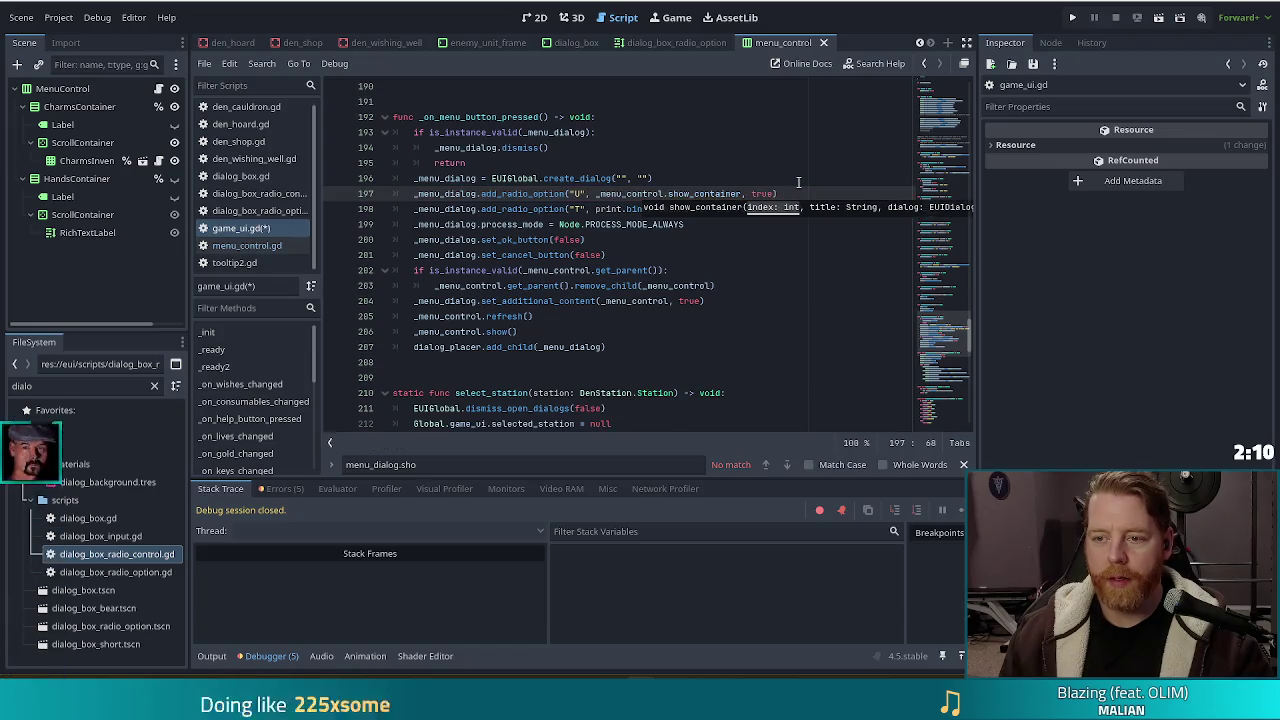
key(BackSpace)
text(.b)
key(Return)
text(0,)
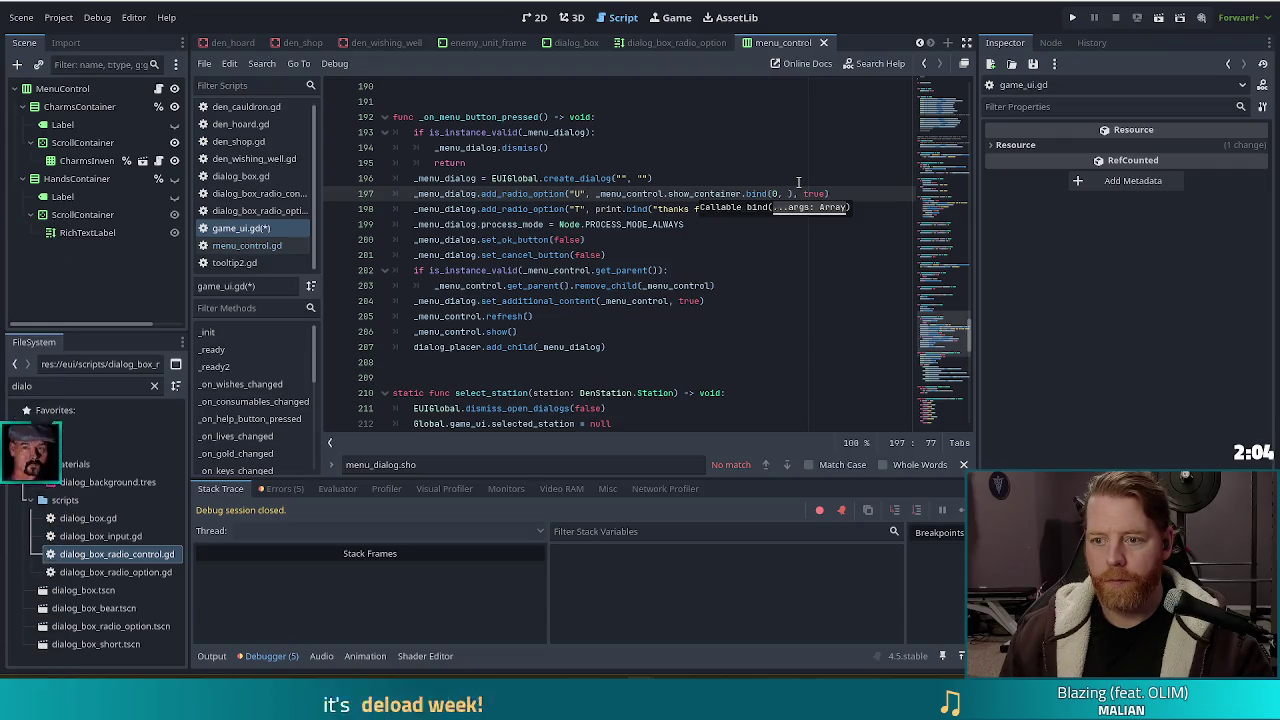
text(")
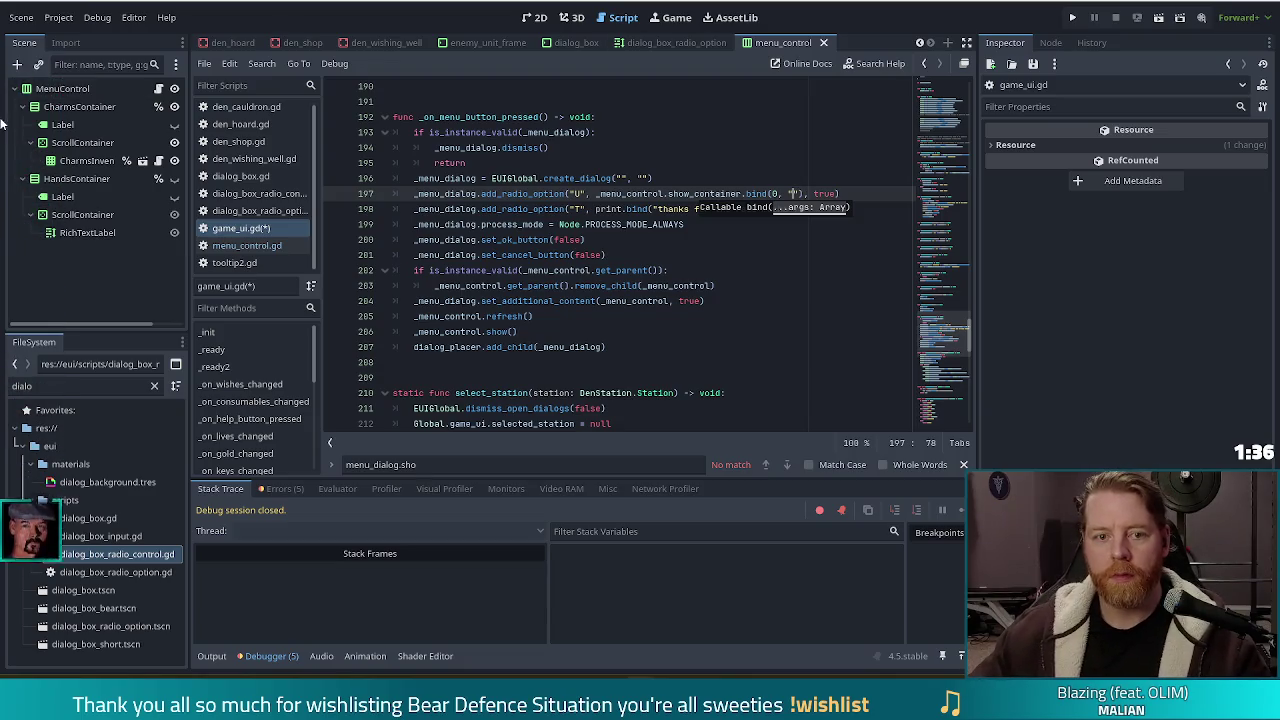
click(524, 22)
Check the CHARMS label in the 2D menu scene by toggling its visibility on and off
click(174, 125)
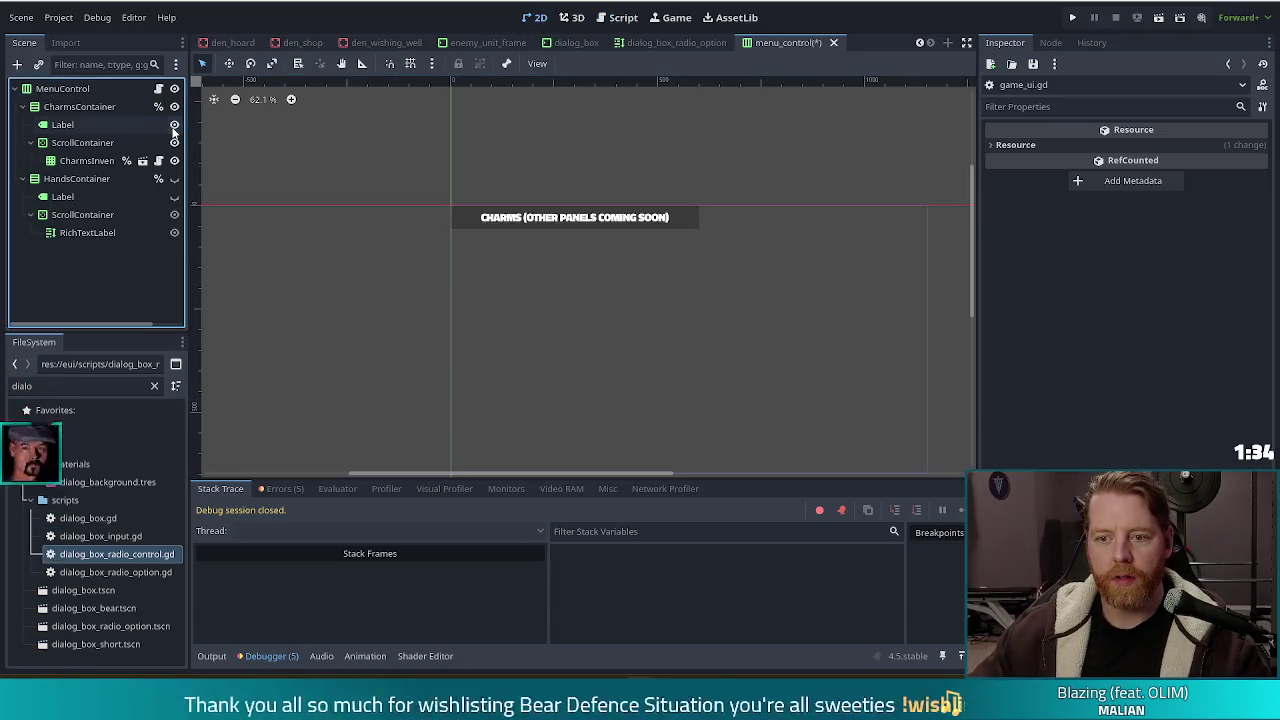
click(174, 125)
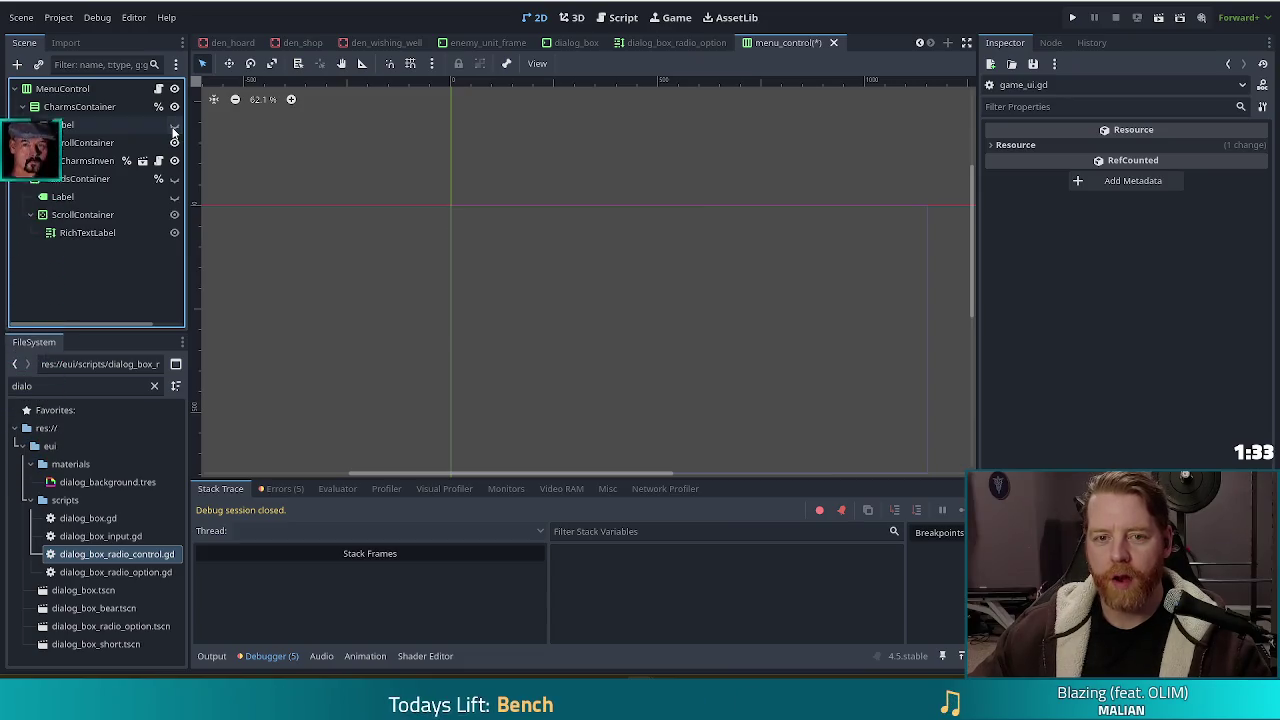
click(618, 17)
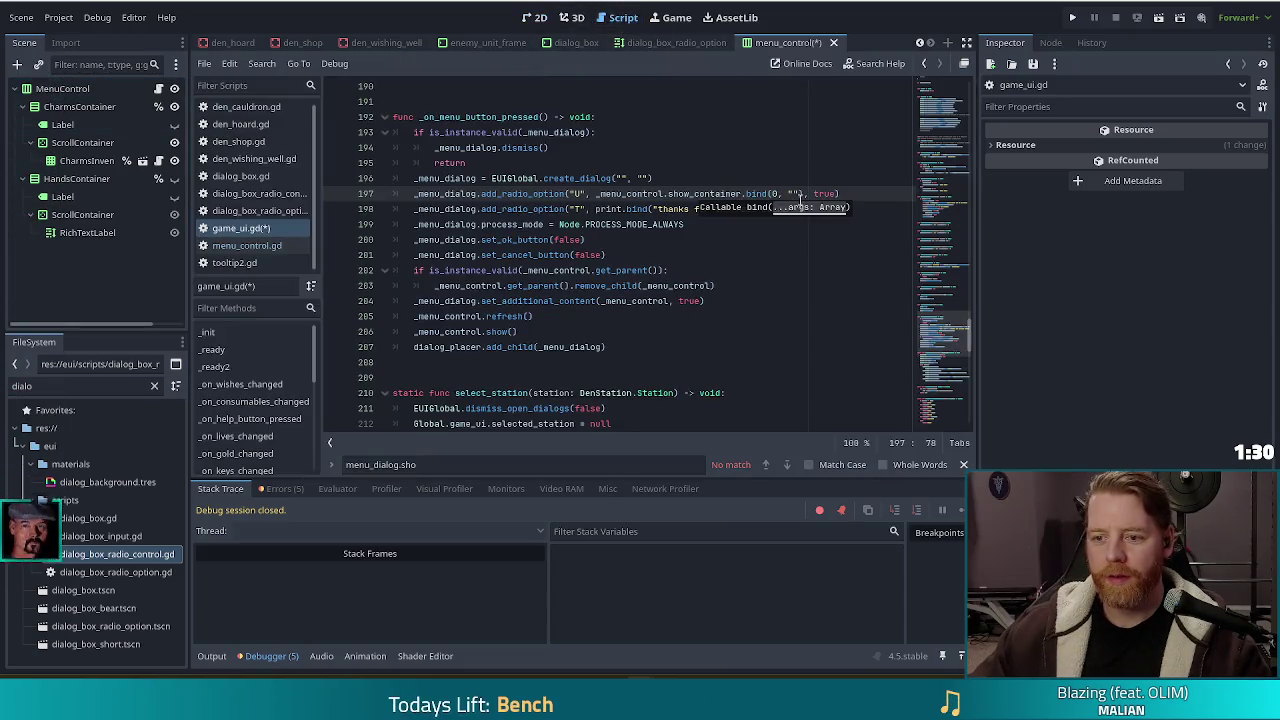
Make line 197's first radio option bind show_container to 0 and "CHARMS"
click(698, 193)
click(791, 194)
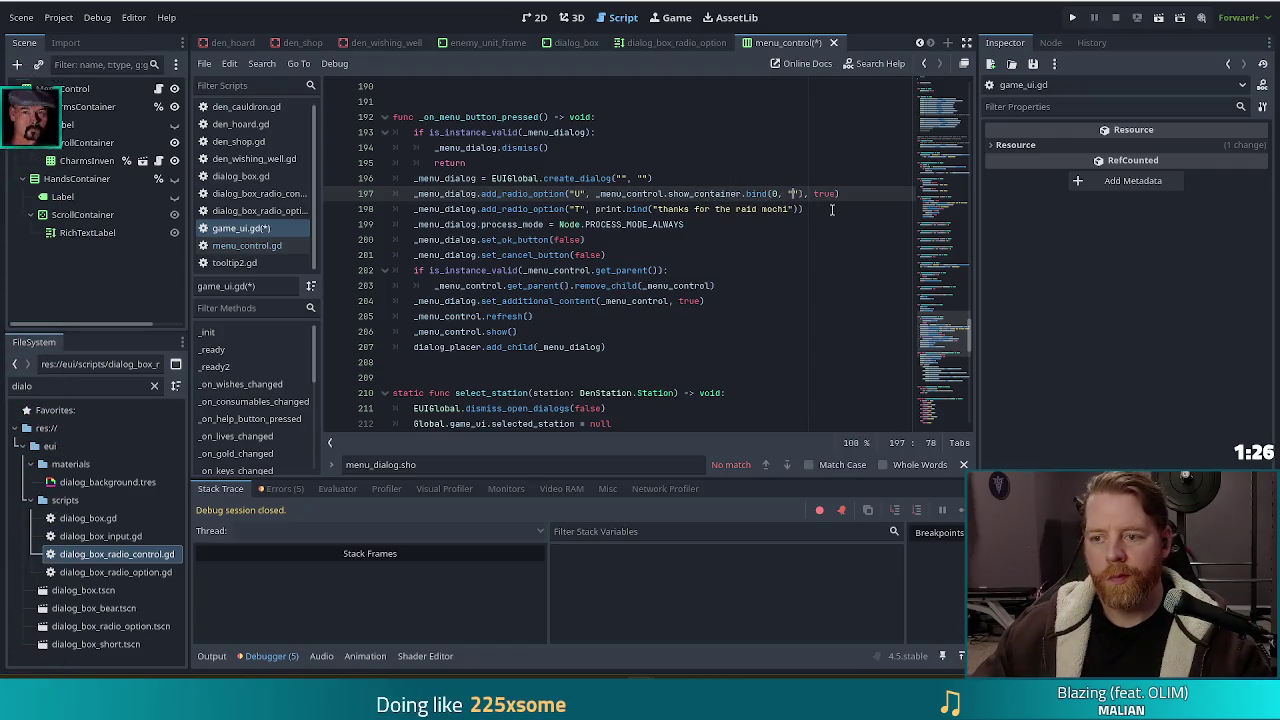
text(CHARMS)
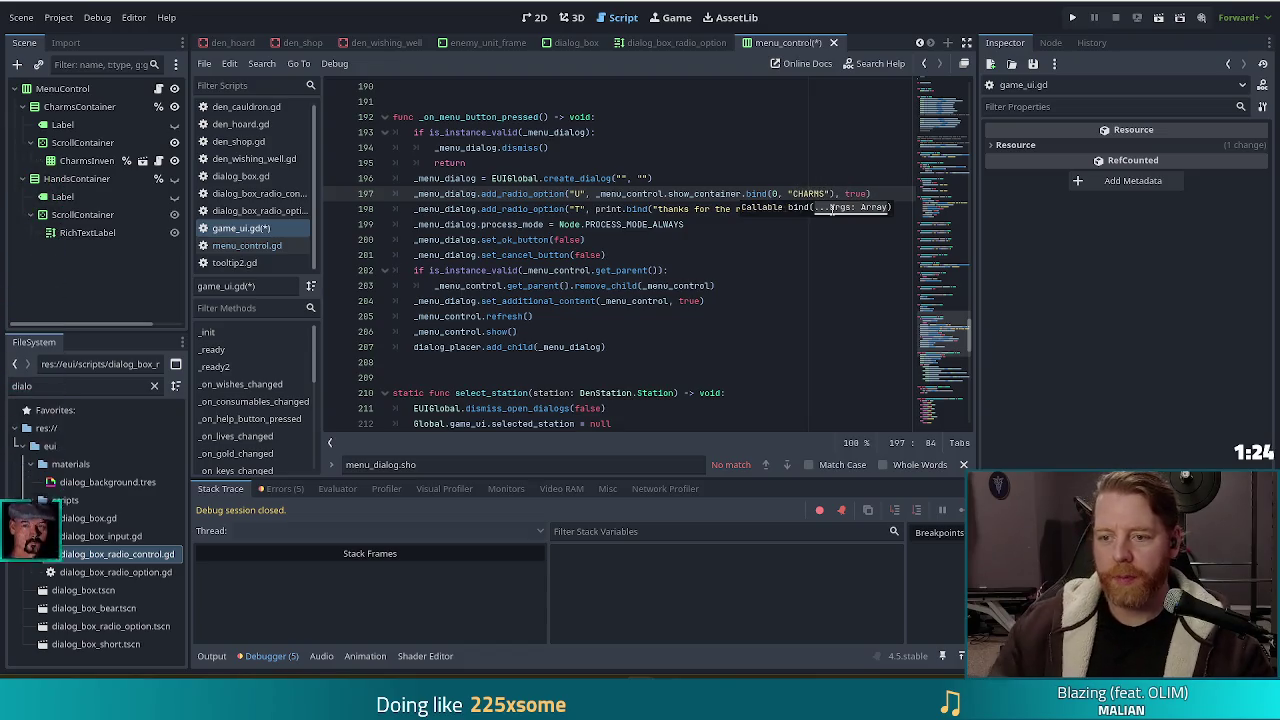
click(667, 224)
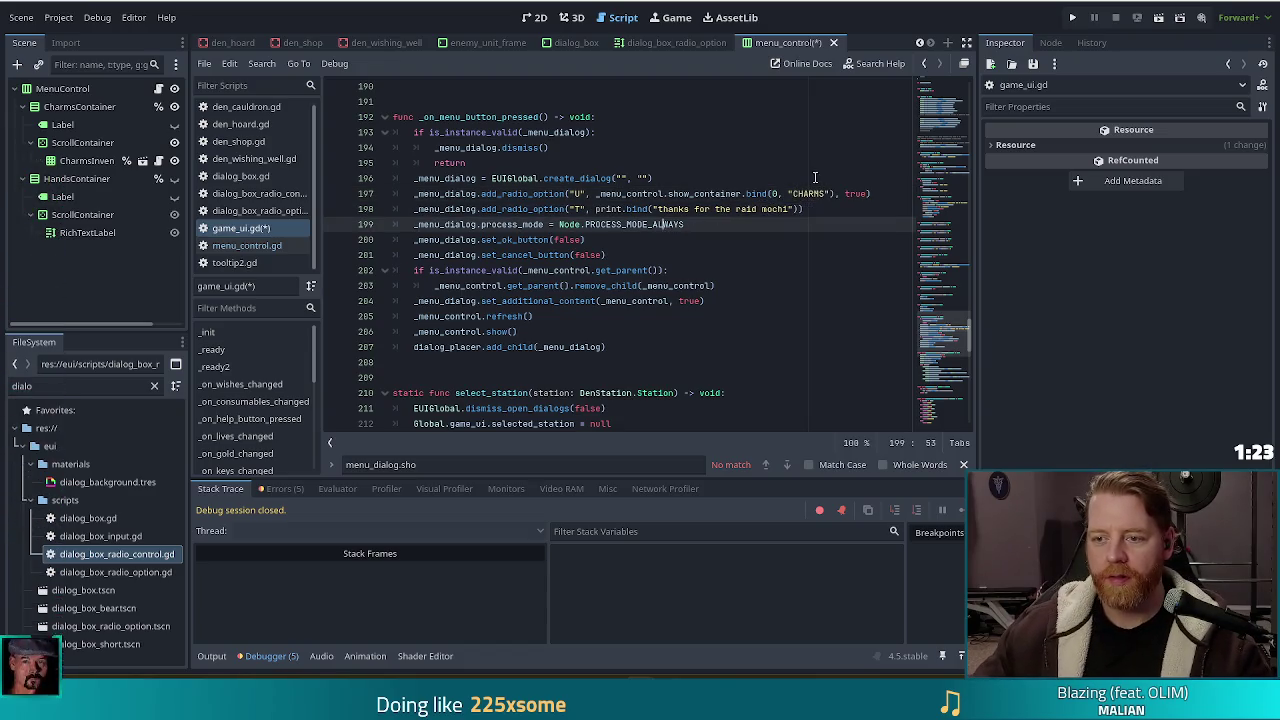
Begin a #TODO comment on a new line above the radio options
click(727, 178)
key(Return)
text(#TODO where should )
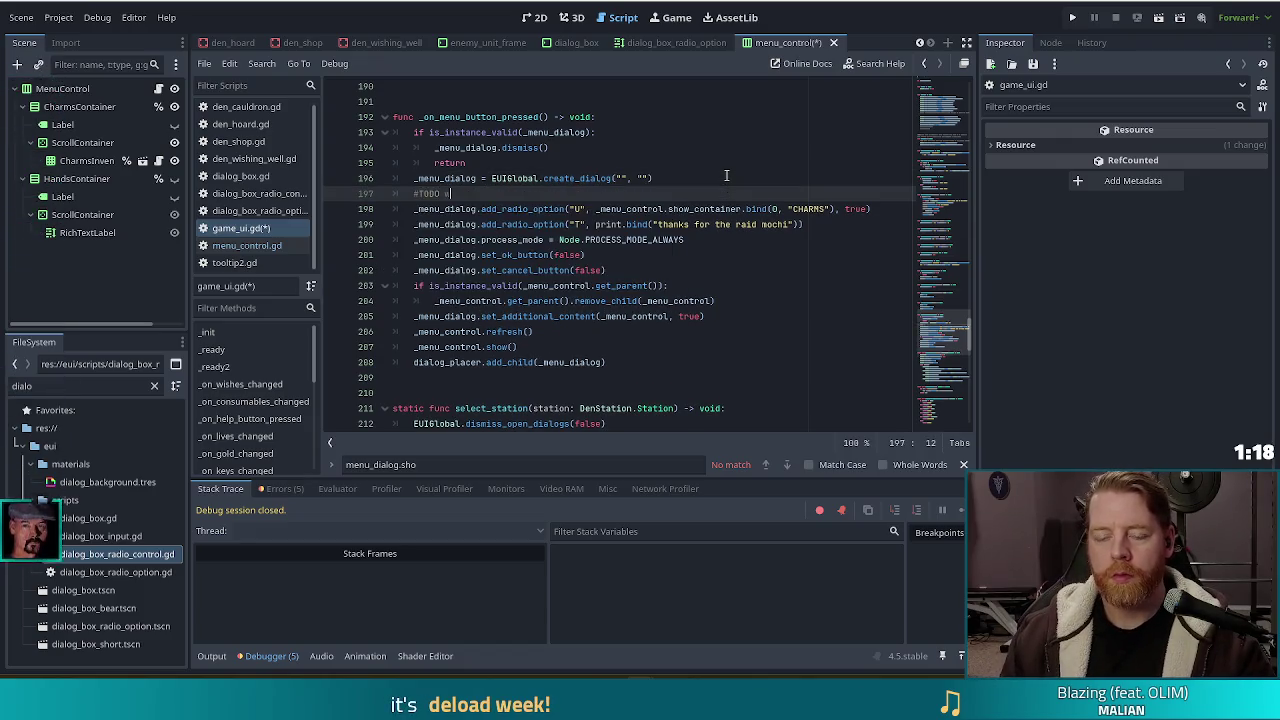
text(the title strings come from)
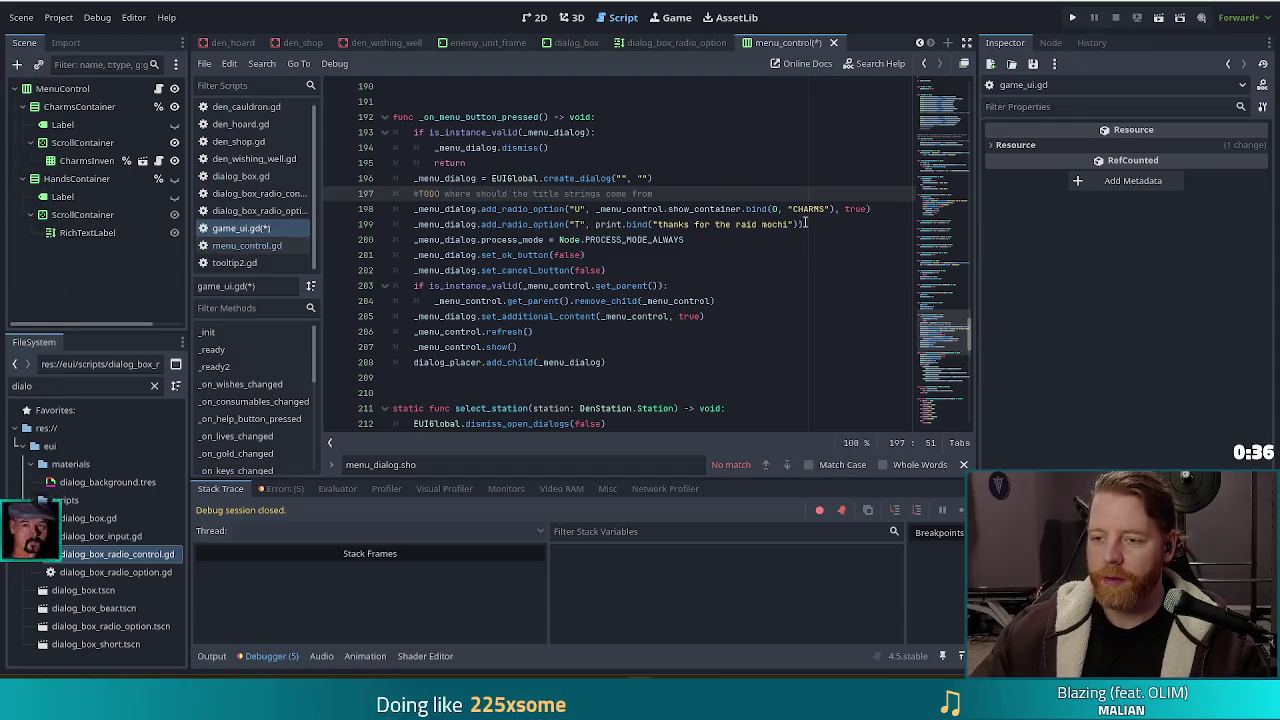
Finish the comment so it reads "#TODO where should the title strings come from"
click(838, 209)
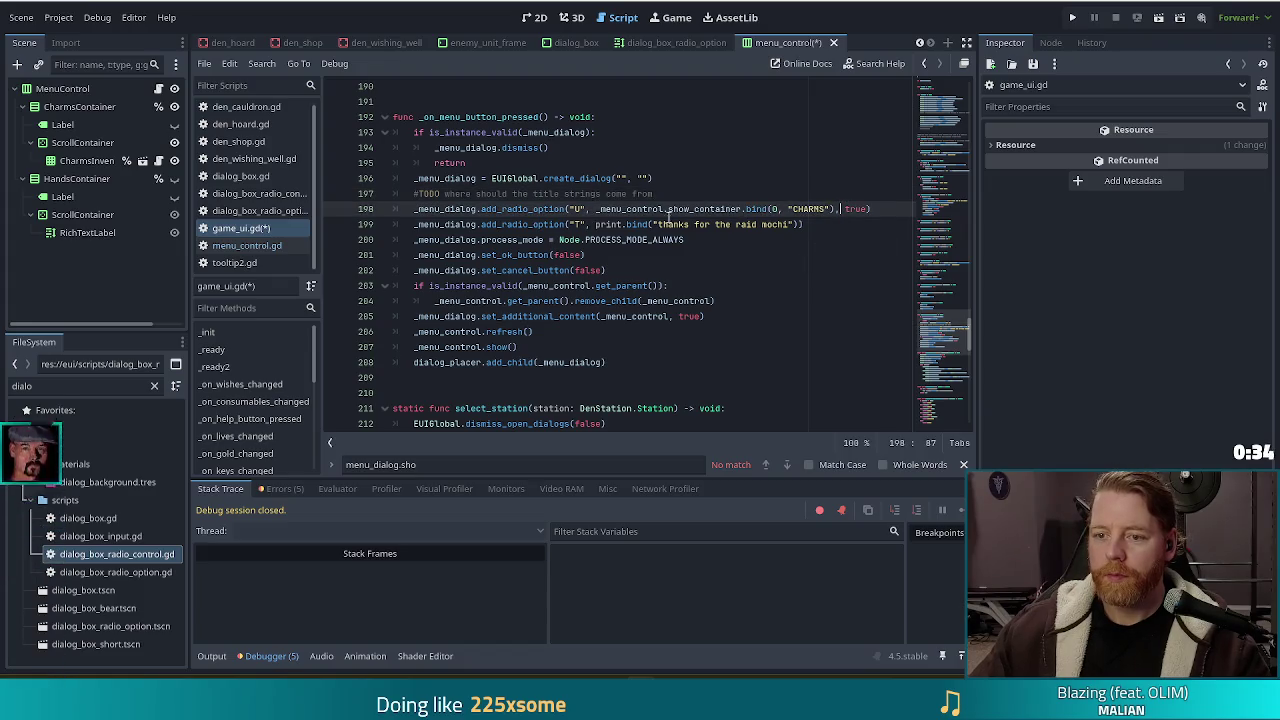
Replace line 199's print callback with show_container bound to 1 and "HANDS"
drag(597, 209, 688, 209)
shift+click(836, 209)
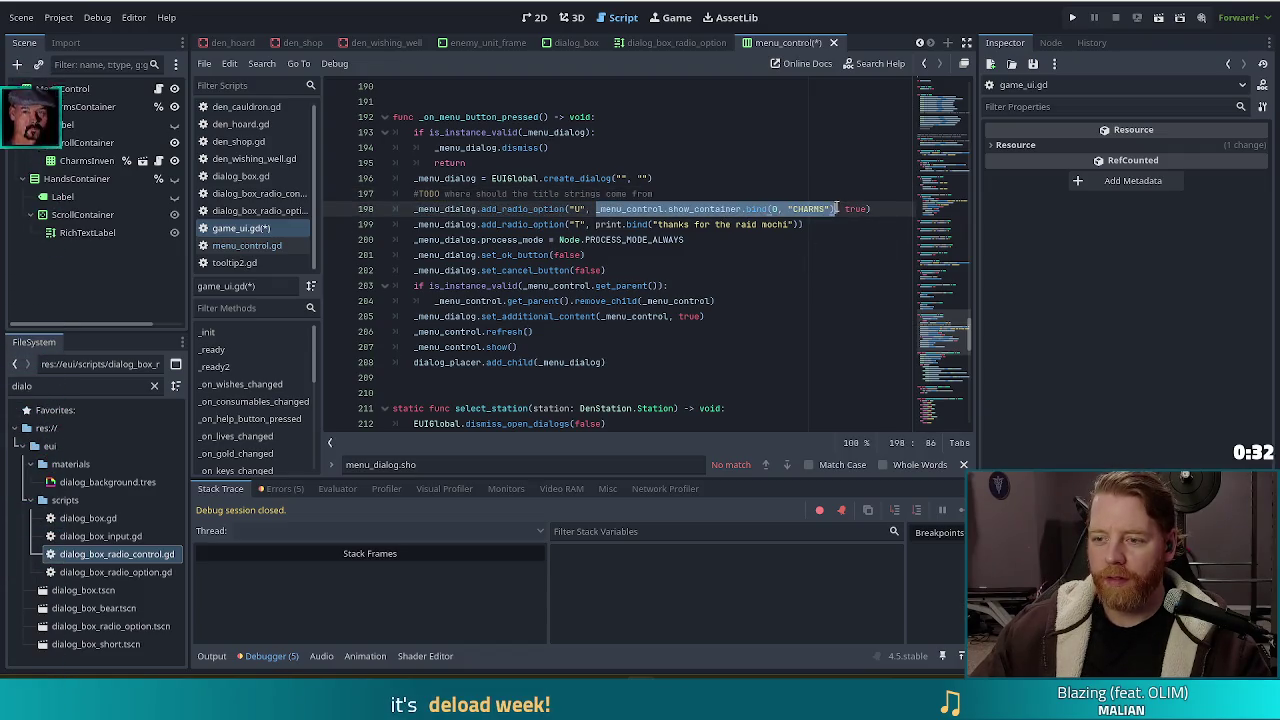
drag(596, 225, 800, 225)
click(780, 224)
key(BackSpace)
key(BackSpace)
text(1, "H)
Save the script and run the project with F5
key(ctrl+s)
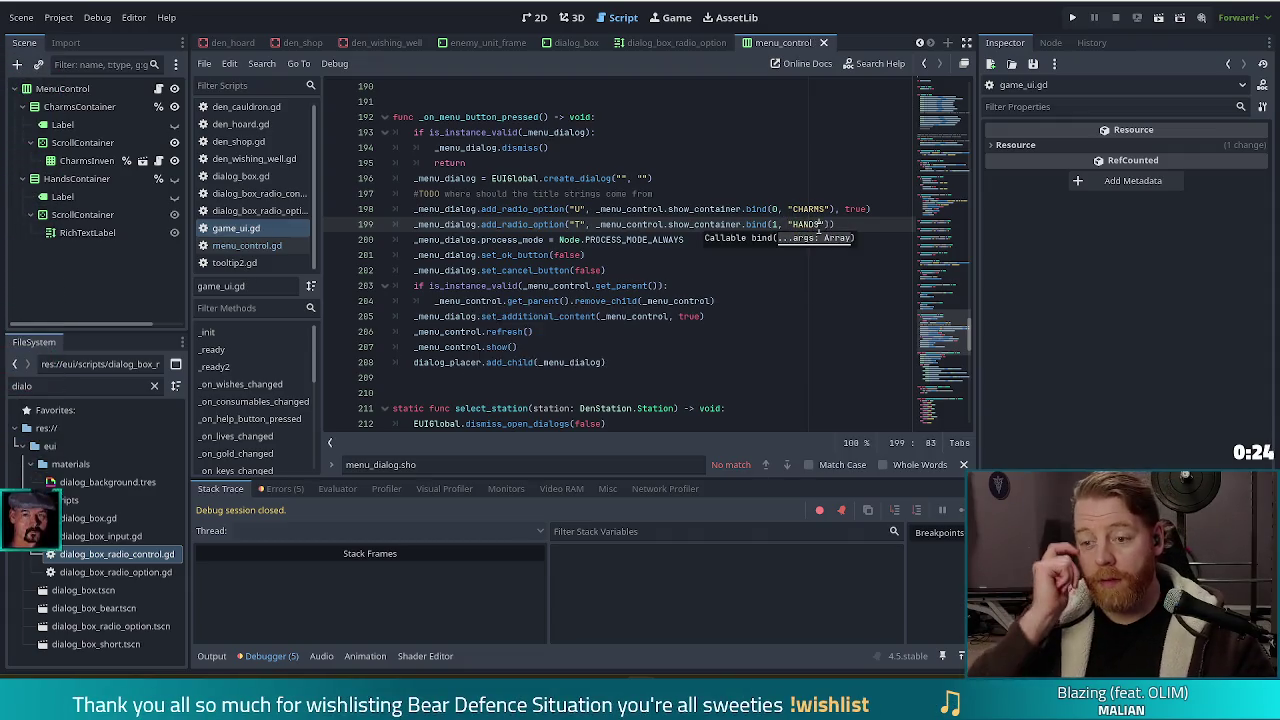
click(536, 224)
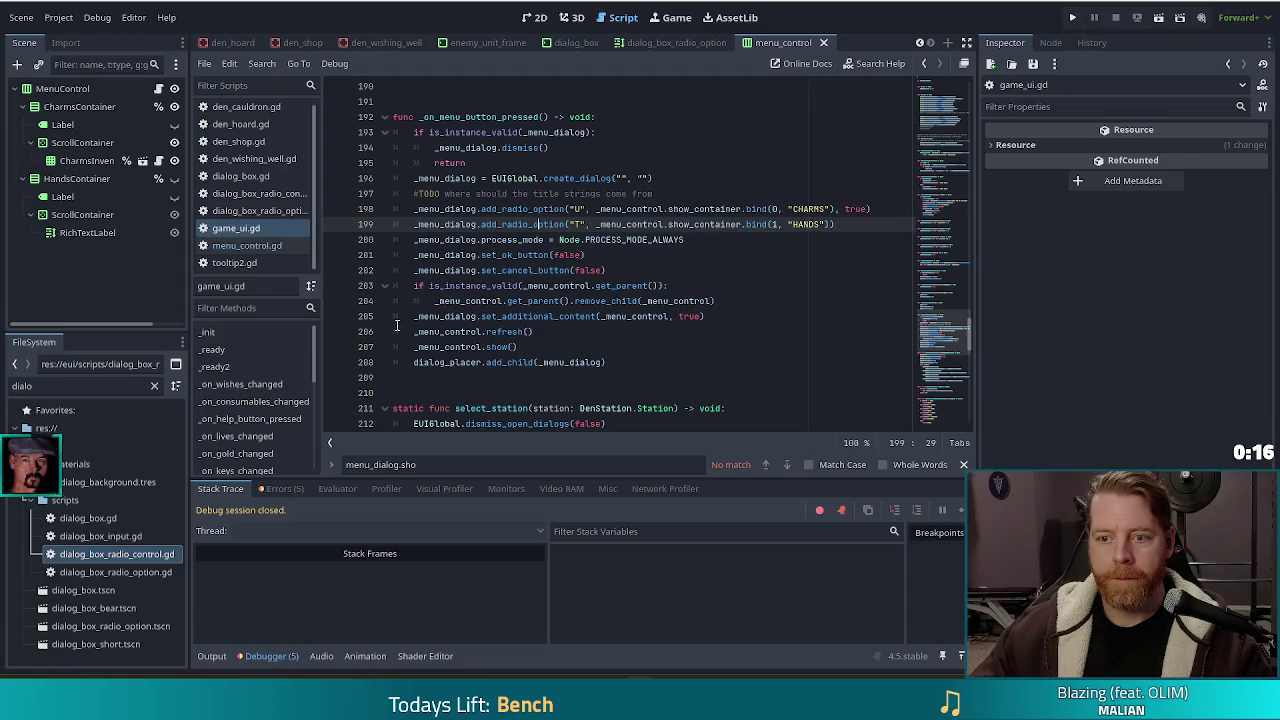
key(F5)
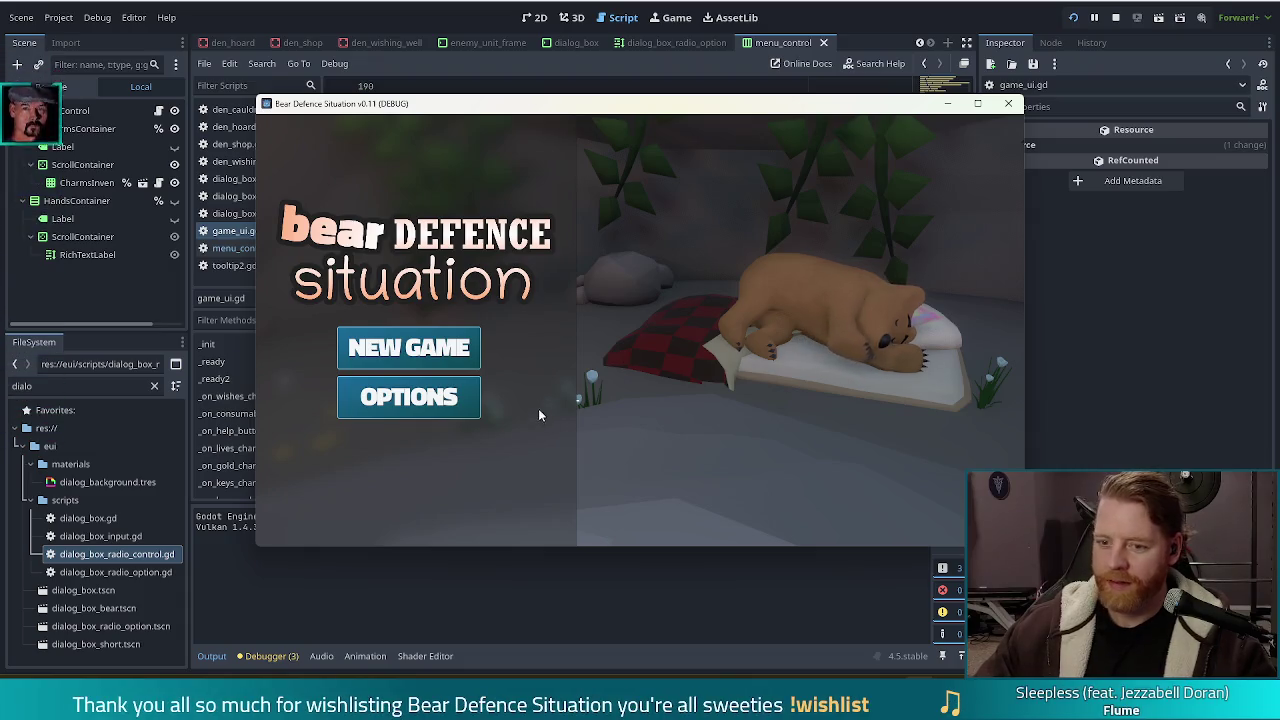
Start a new game, open the menu dialog, and flip to the next option, triggering the error
click(470, 345)
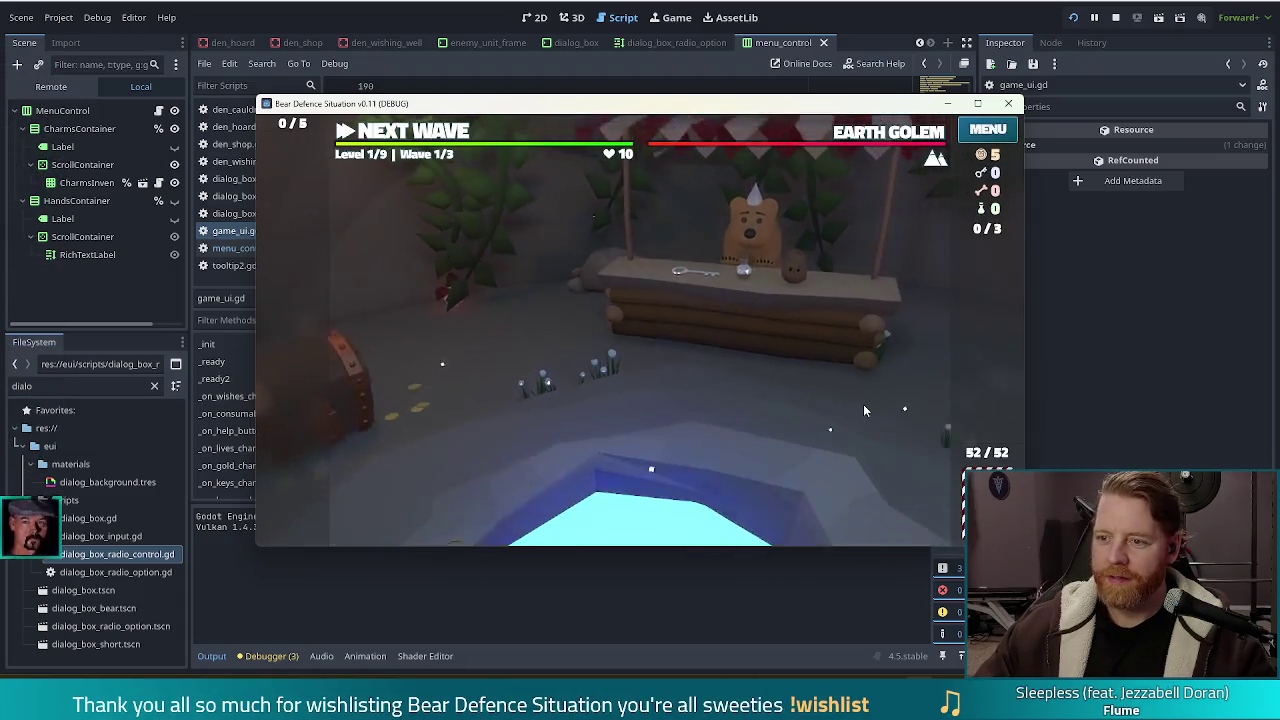
click(986, 136)
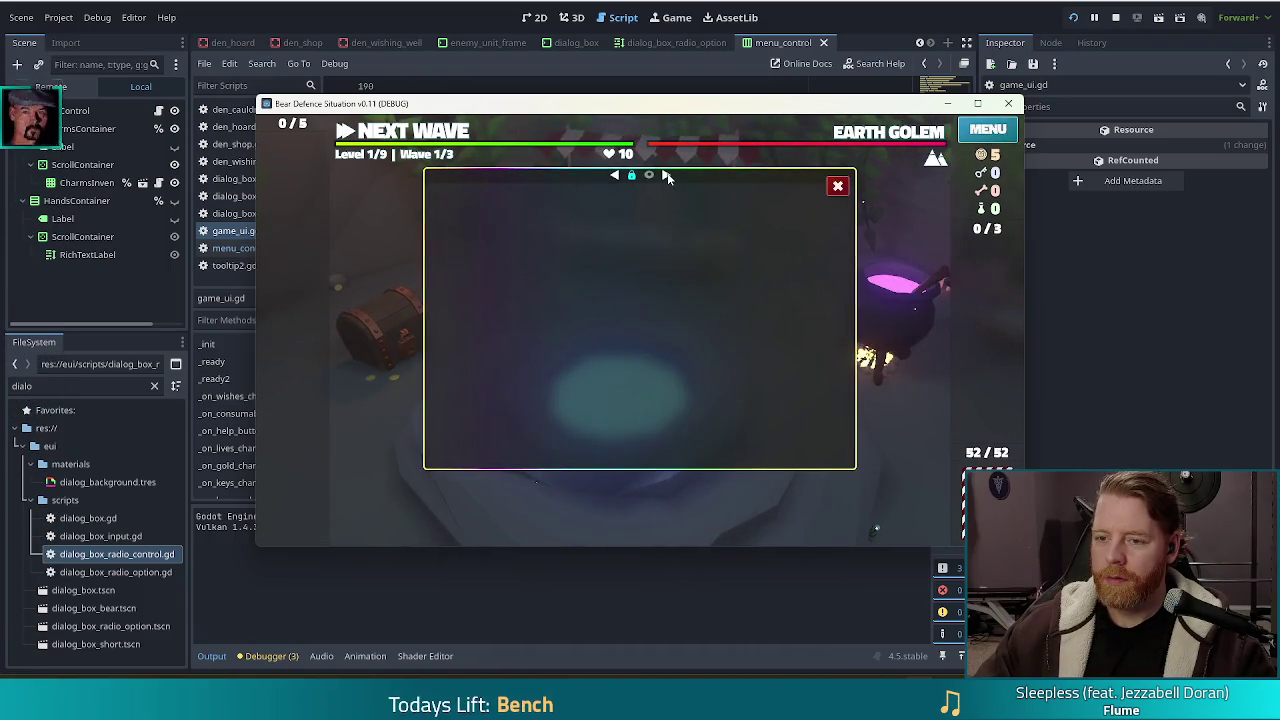
click(667, 175)
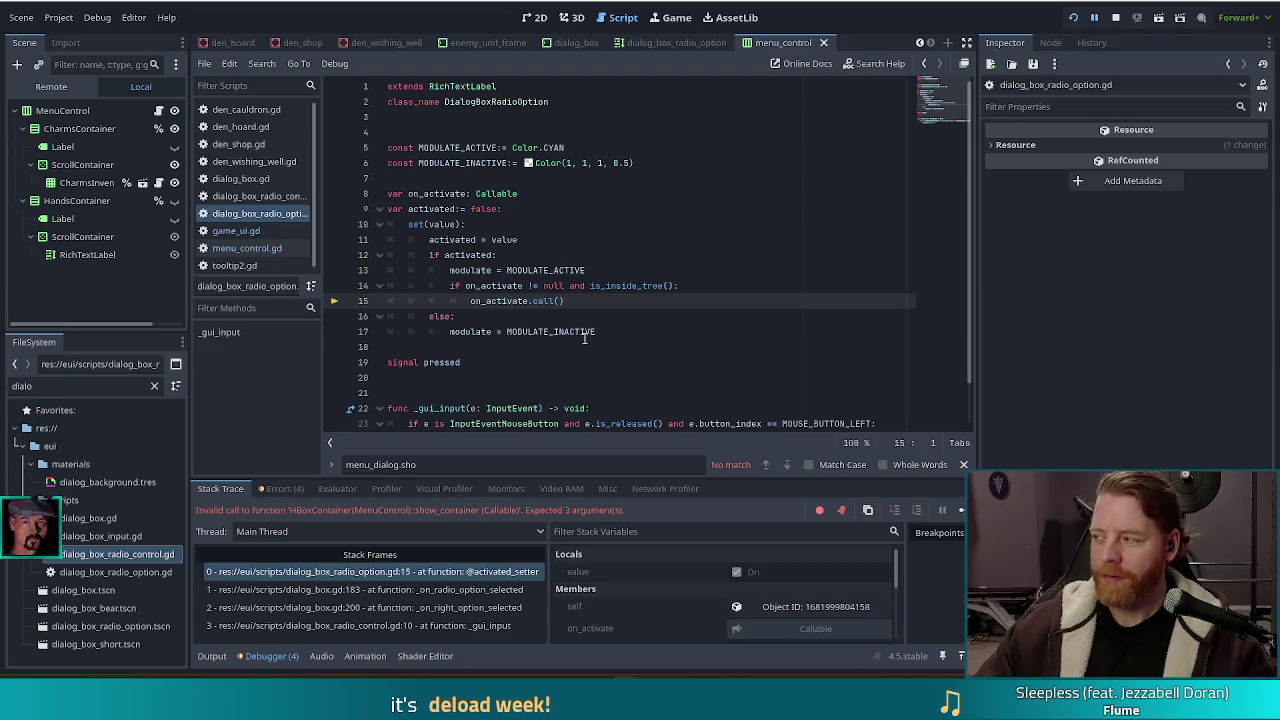
Stop the halted debug session and return to the menu code in game_ui.gd
scroll(648, 303, down, 1)
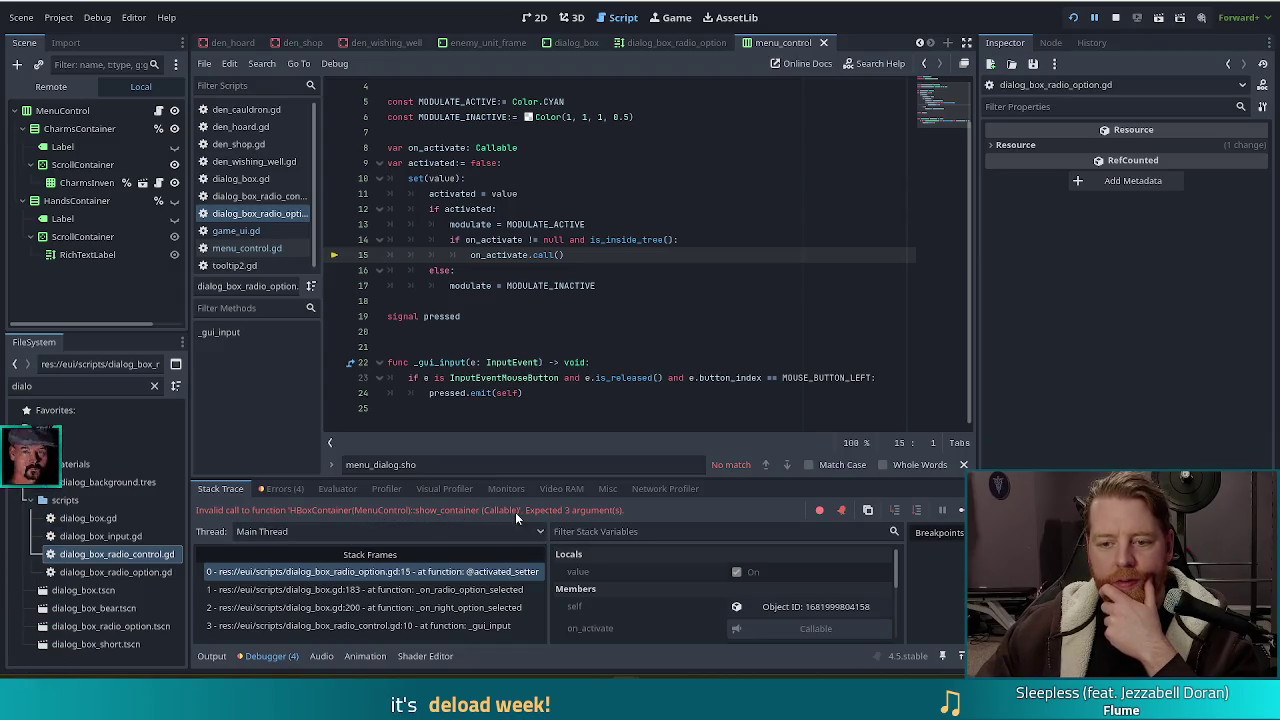
click(1116, 17)
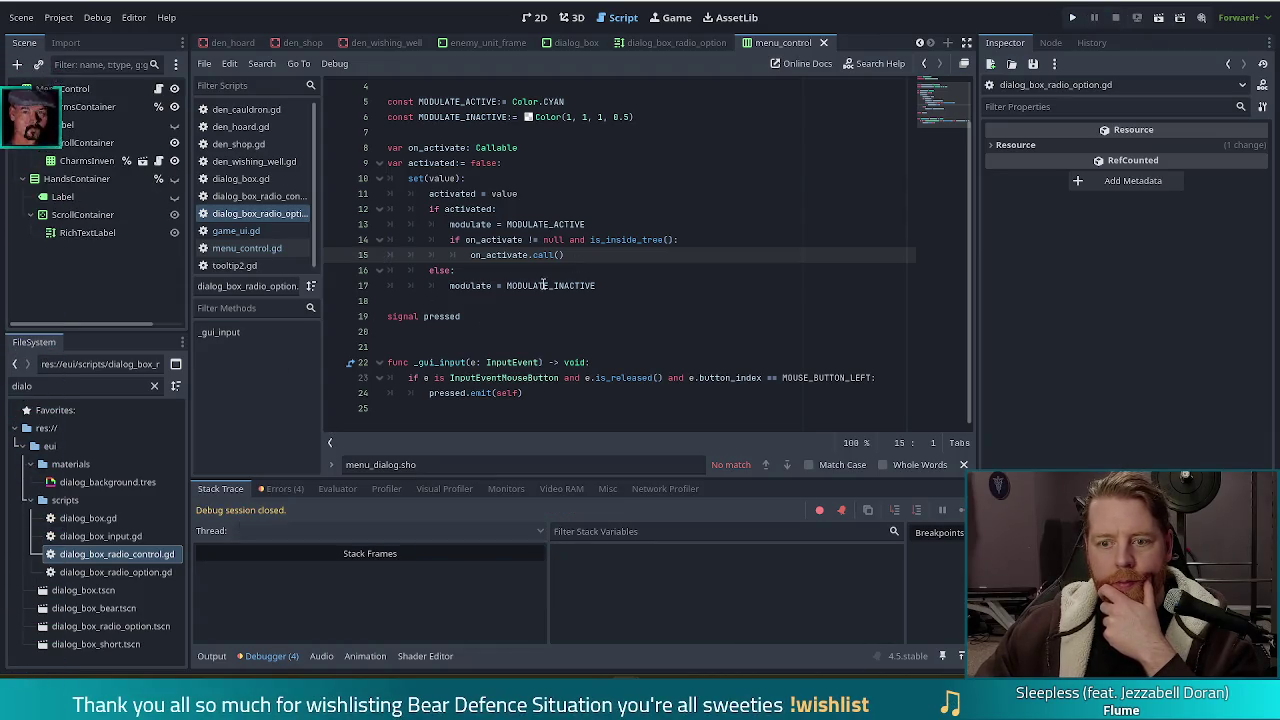
click(242, 233)
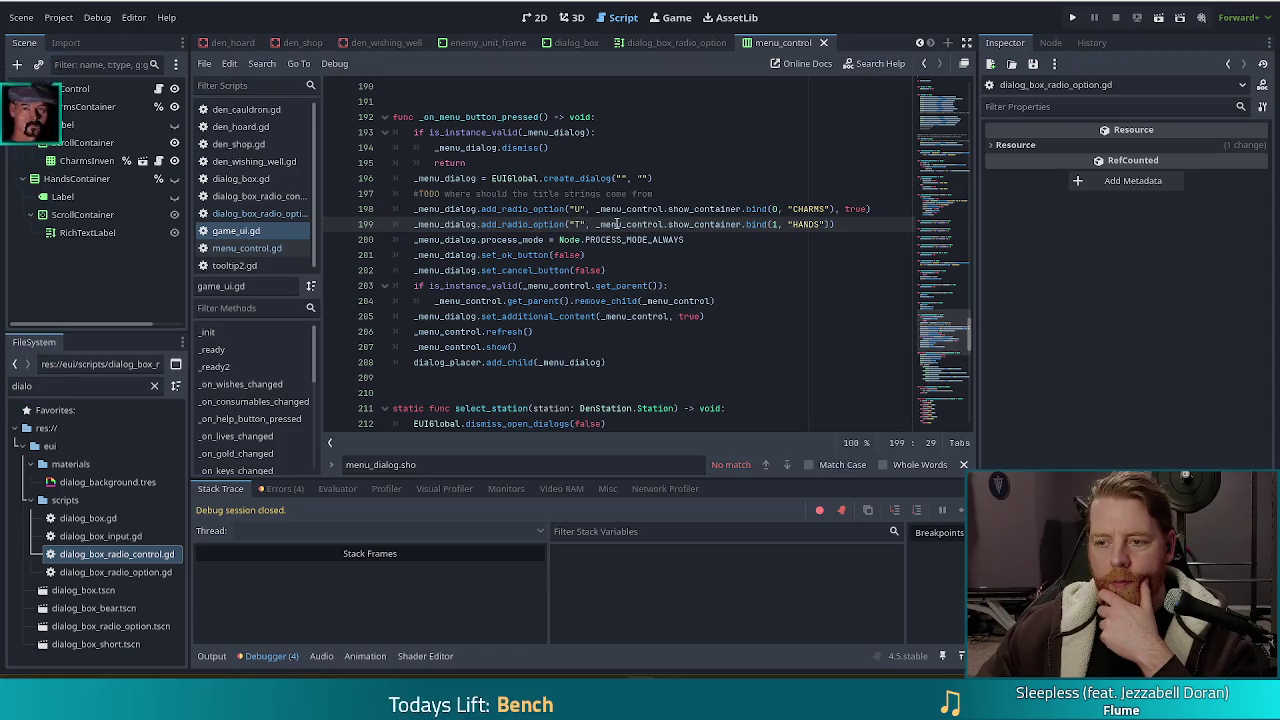
Add _menu_dialog as an extra bind argument on the CHARMS and HANDS lines, then run the game
click(884, 211)
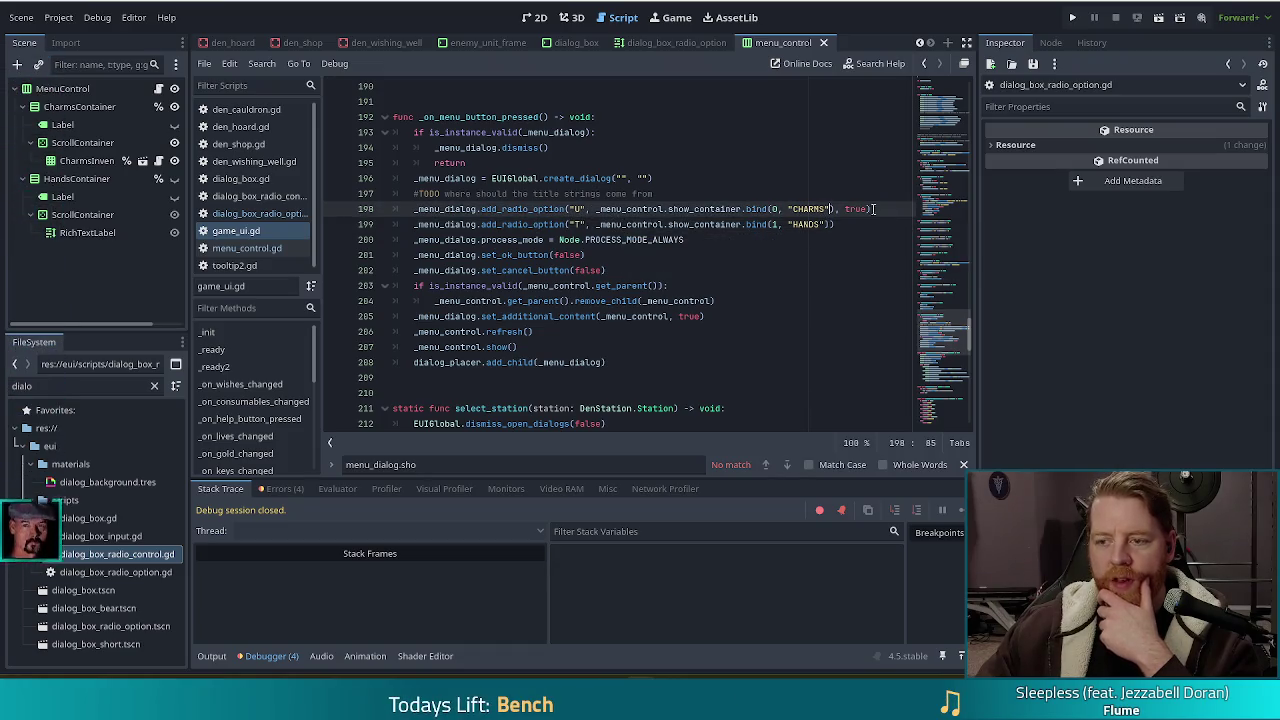
text(, dia)
key(BackSpace)
key(BackSpace)
key(BackSpace)
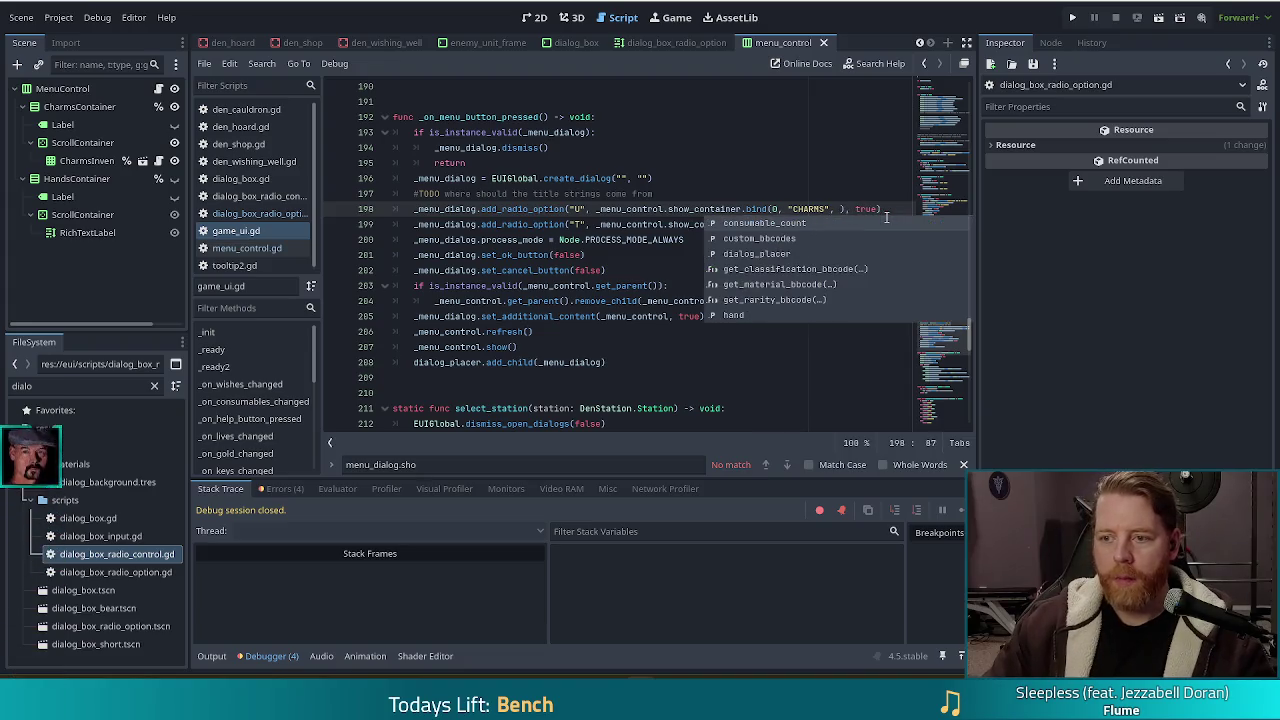
text(_menu)
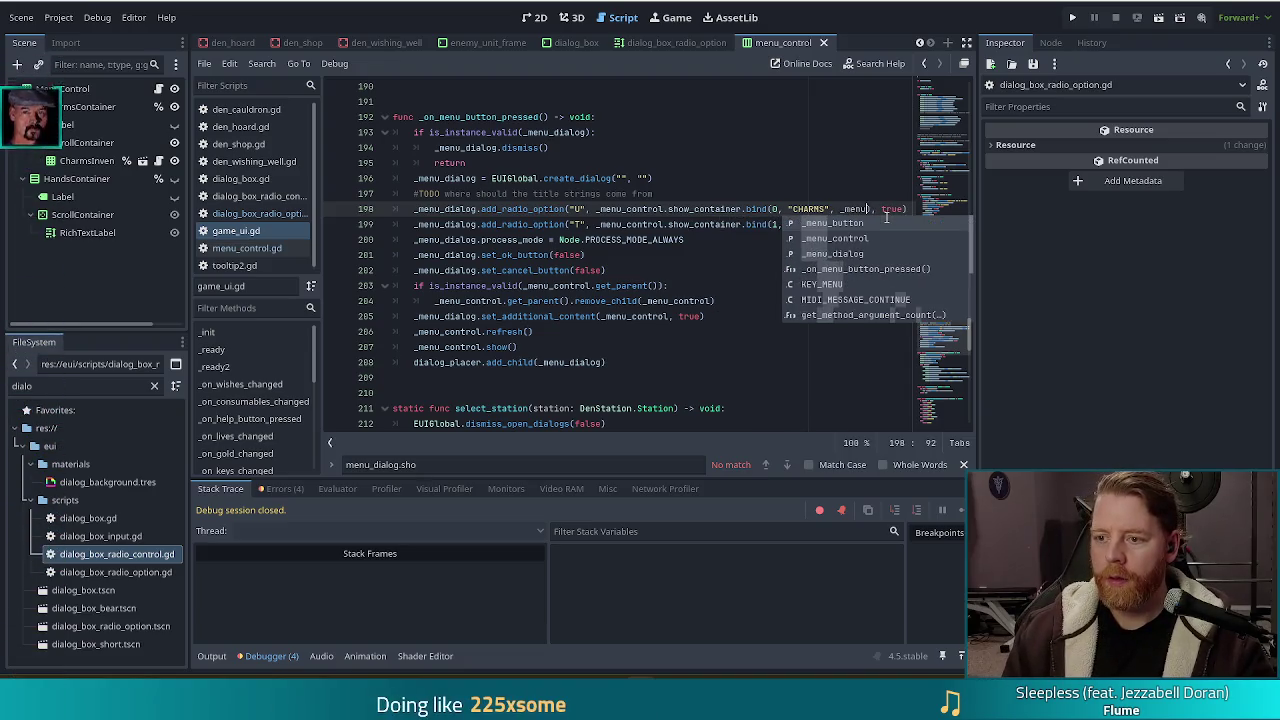
key(Down)
key(Down)
key(Return)
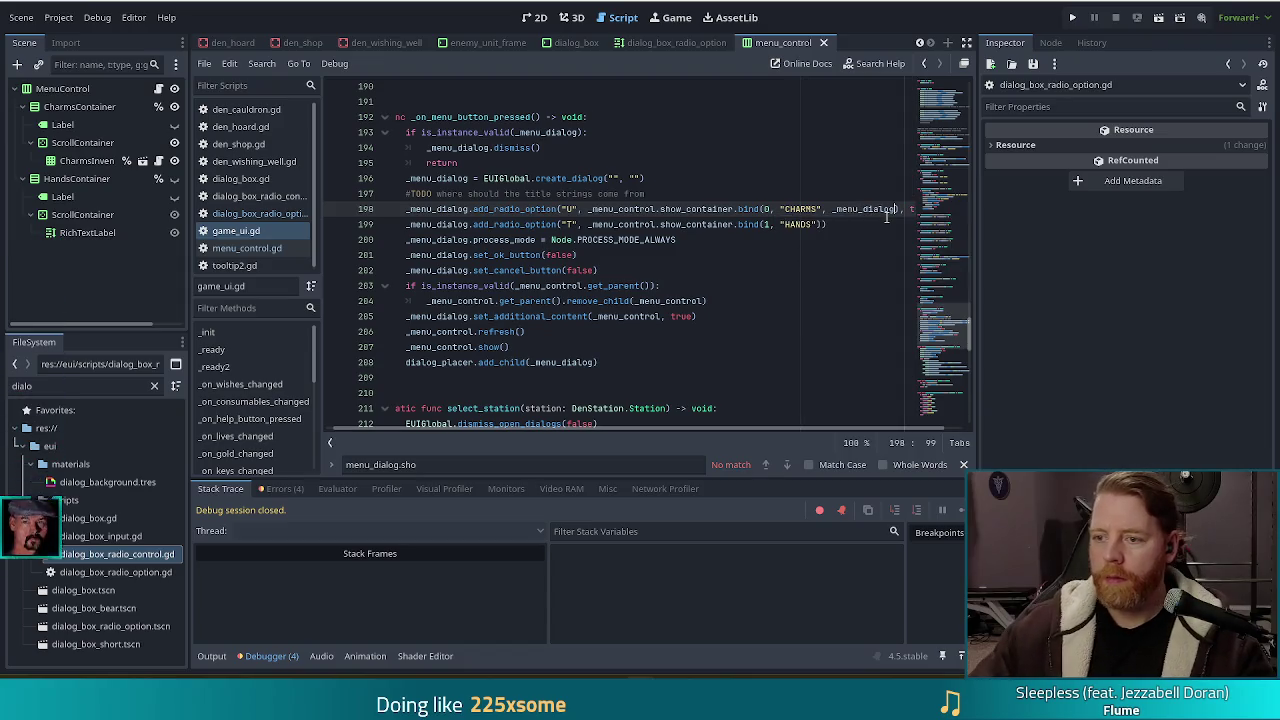
click(815, 224)
text(, _menu_dialog)
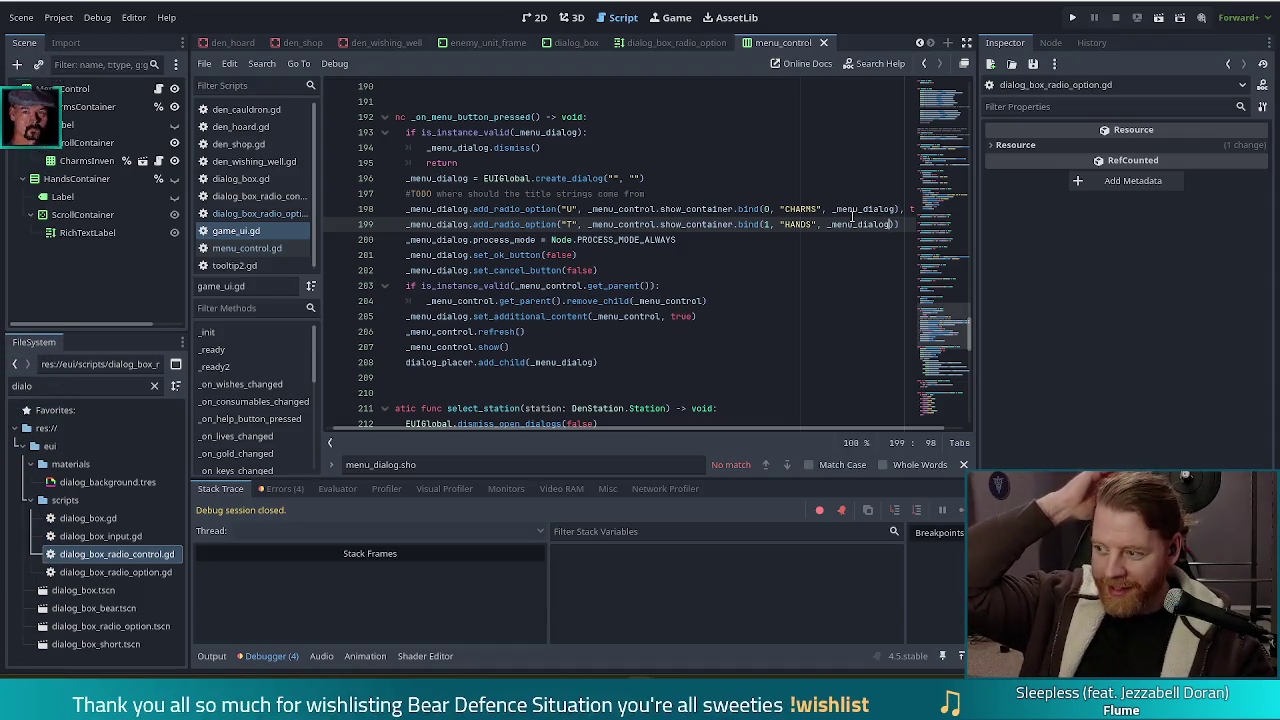
click(1072, 17)
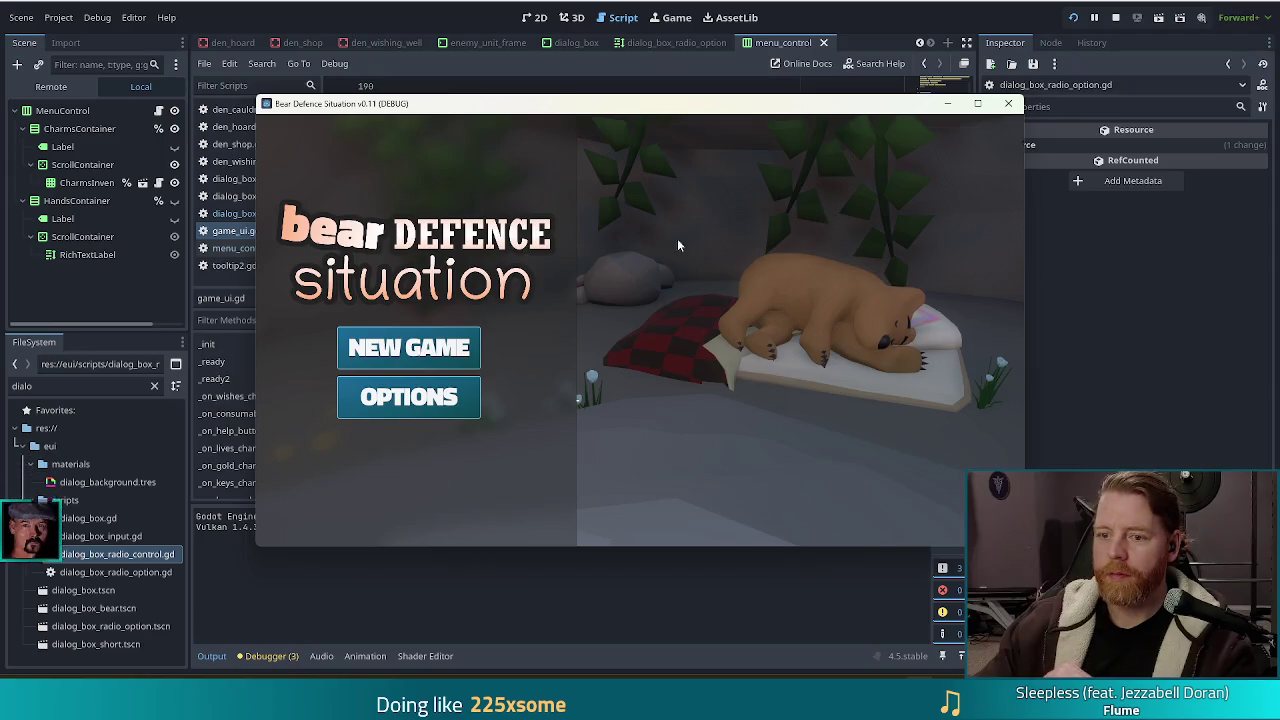
Start a new game, flip the menu dialog repeatedly between CHARMS and HANDS, then close the game
click(427, 351)
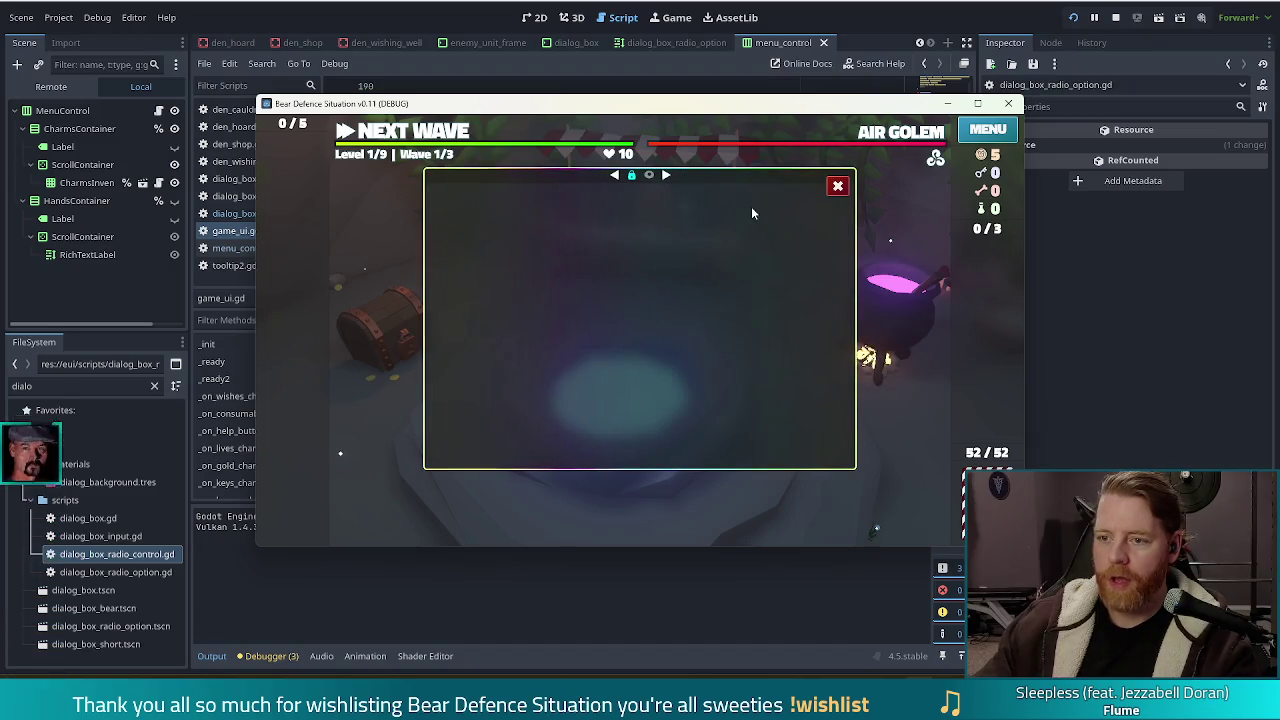
click(665, 178)
click(615, 193)
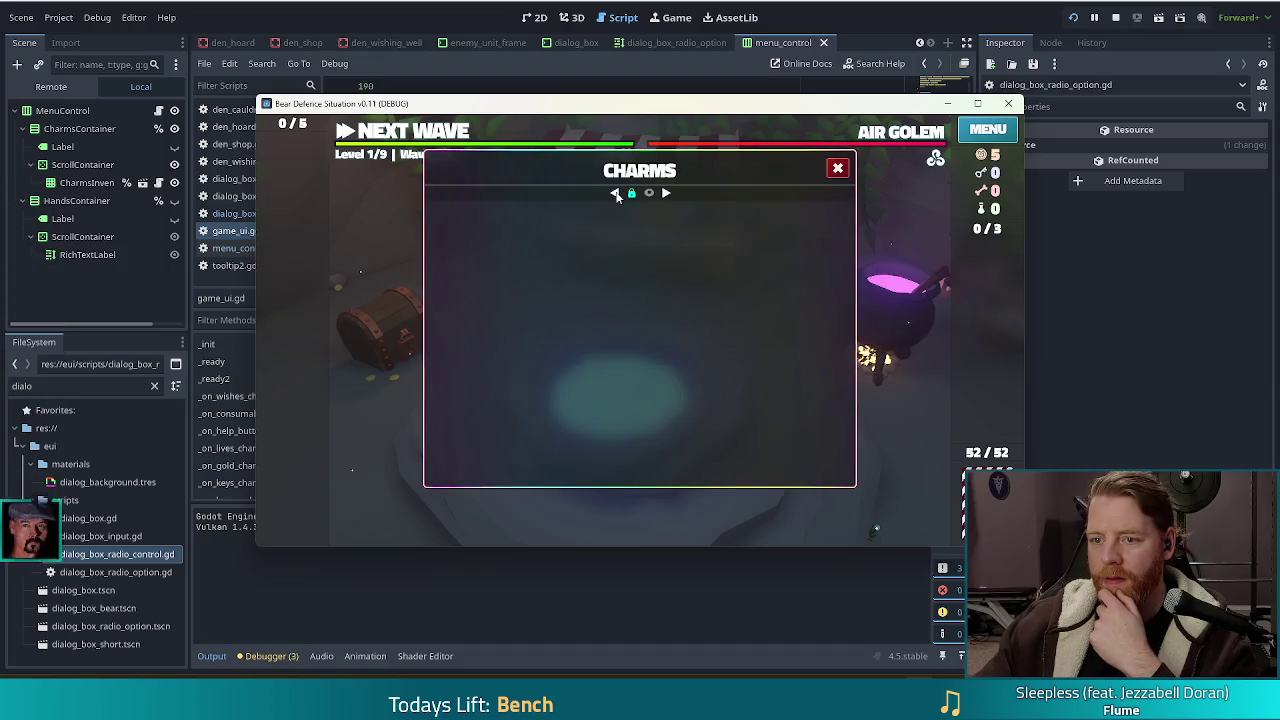
click(667, 193)
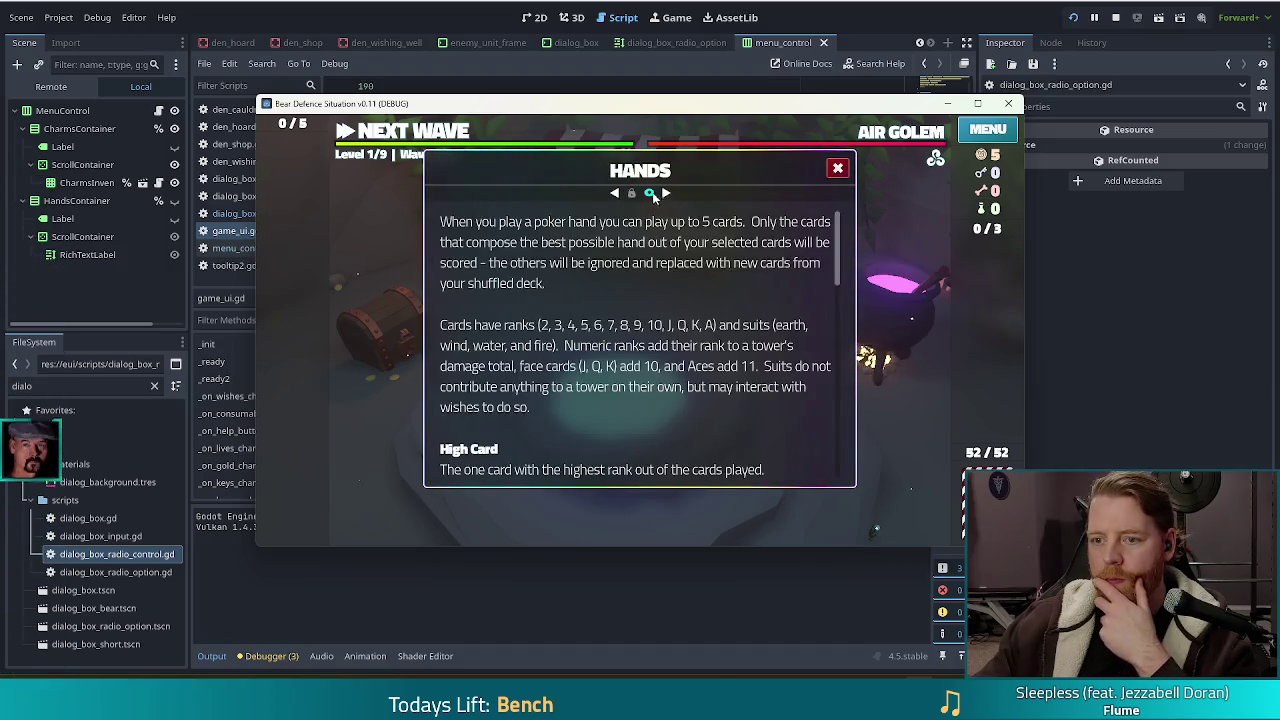
click(615, 193)
click(618, 193)
click(620, 194)
click(667, 193)
click(620, 193)
click(623, 193)
click(620, 193)
click(668, 192)
click(620, 194)
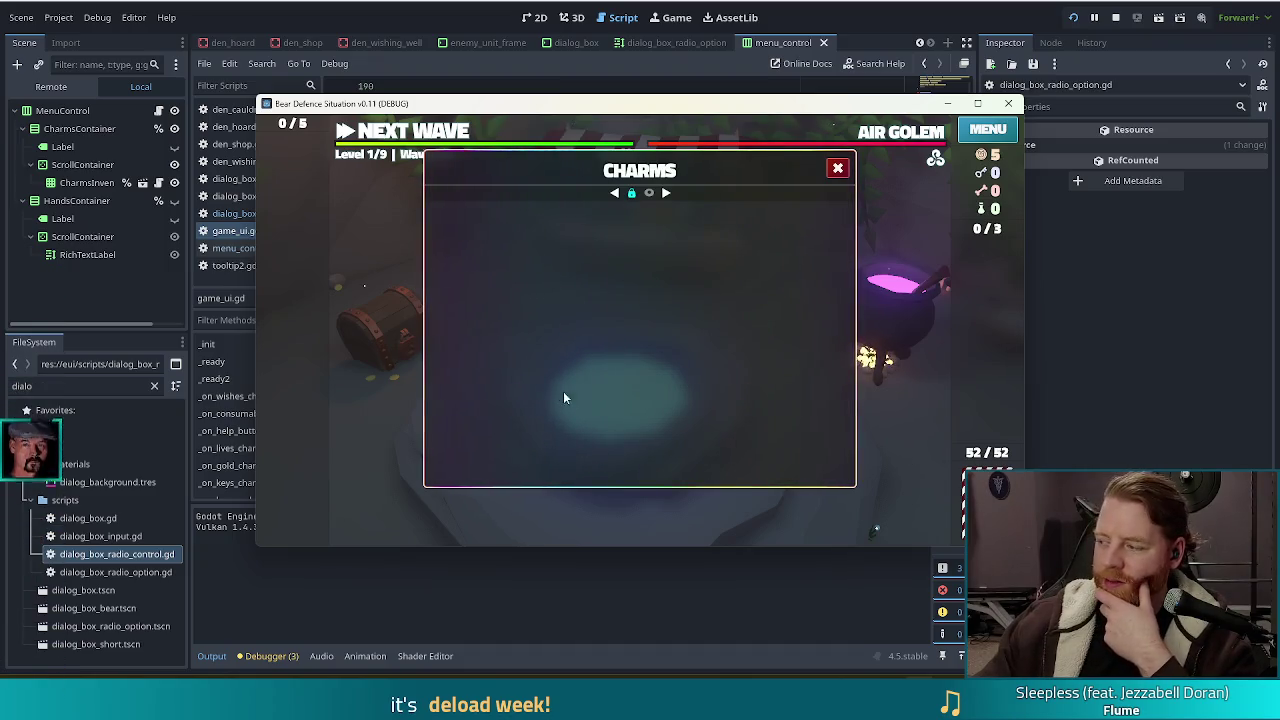
click(666, 193)
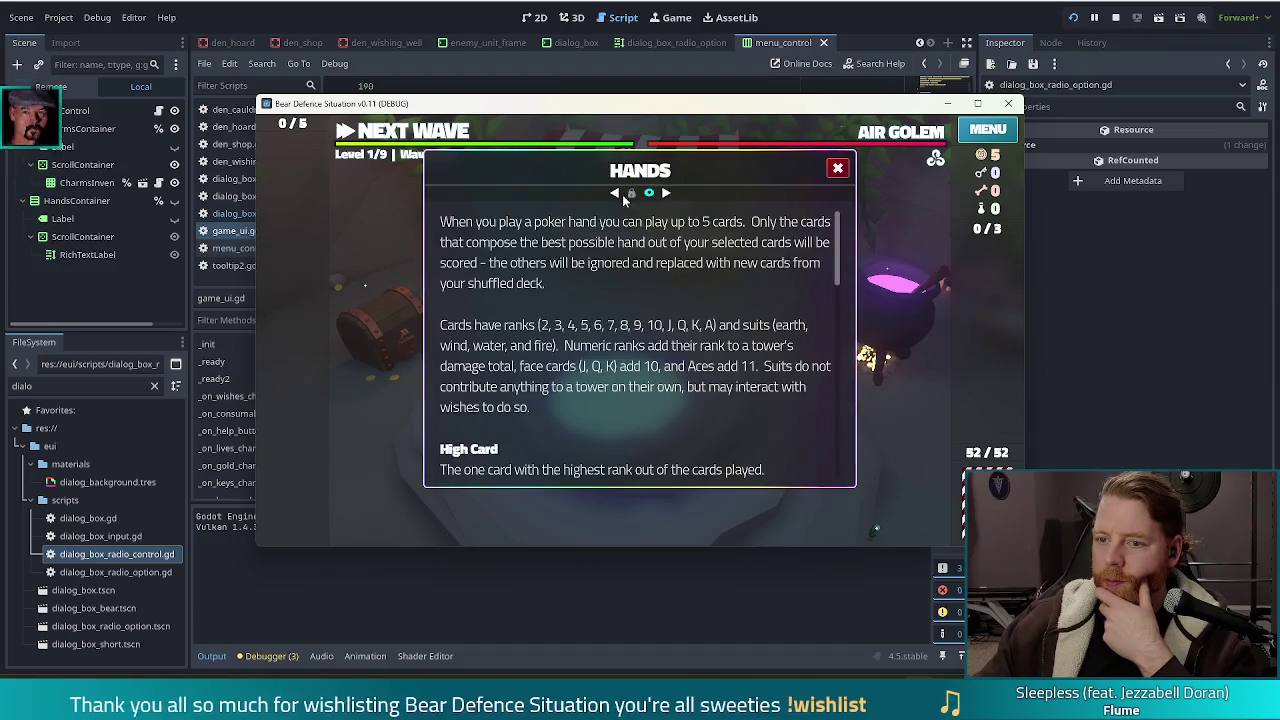
click(616, 194)
click(667, 195)
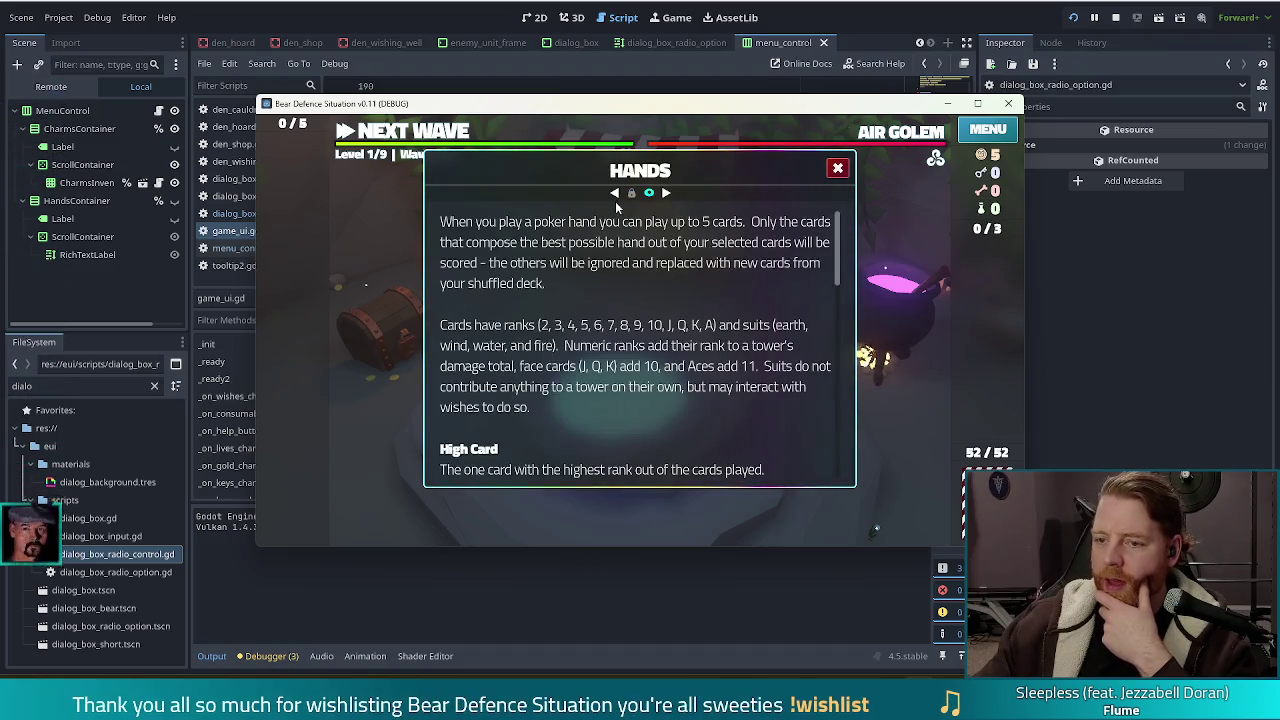
click(615, 195)
click(666, 193)
click(615, 195)
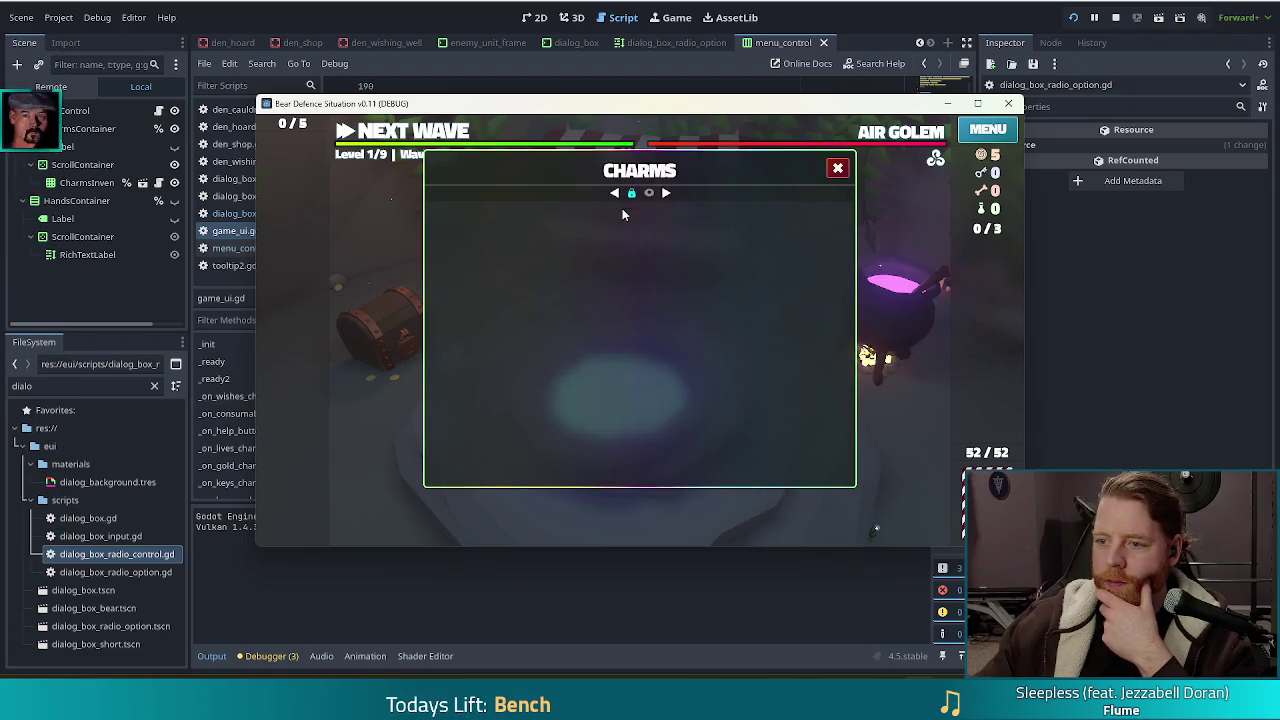
click(665, 193)
click(613, 193)
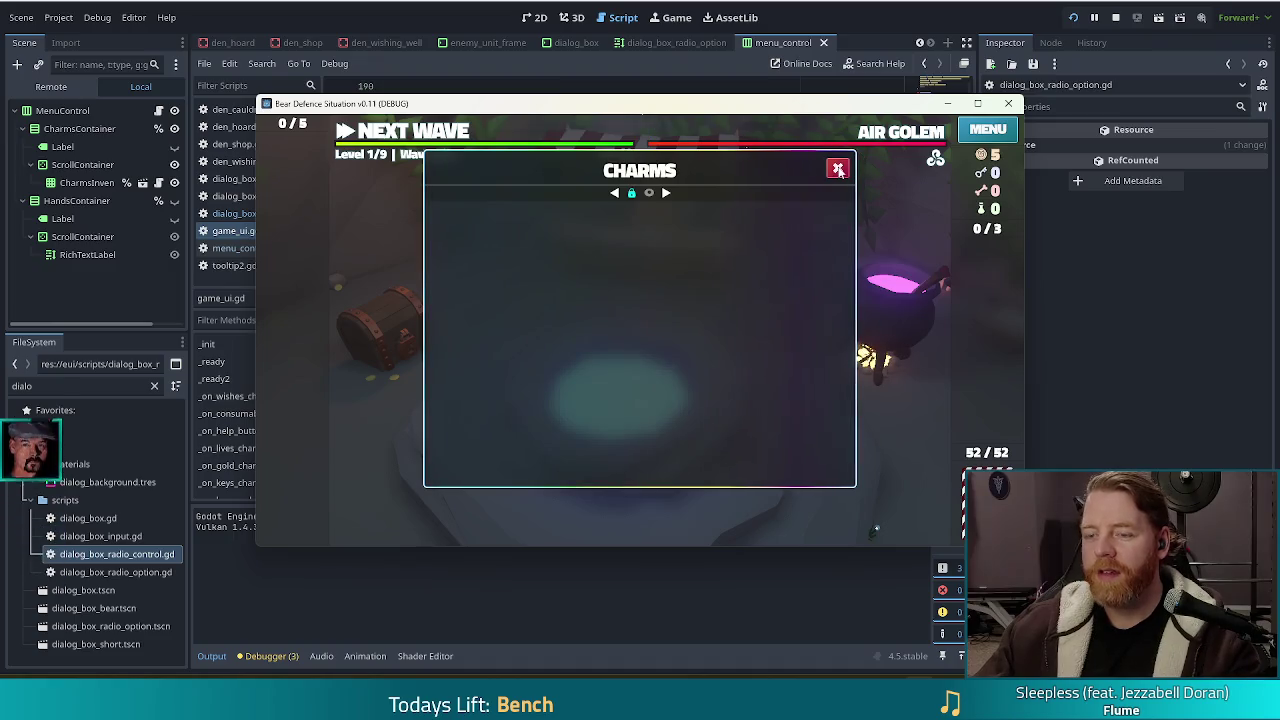
click(1115, 17)
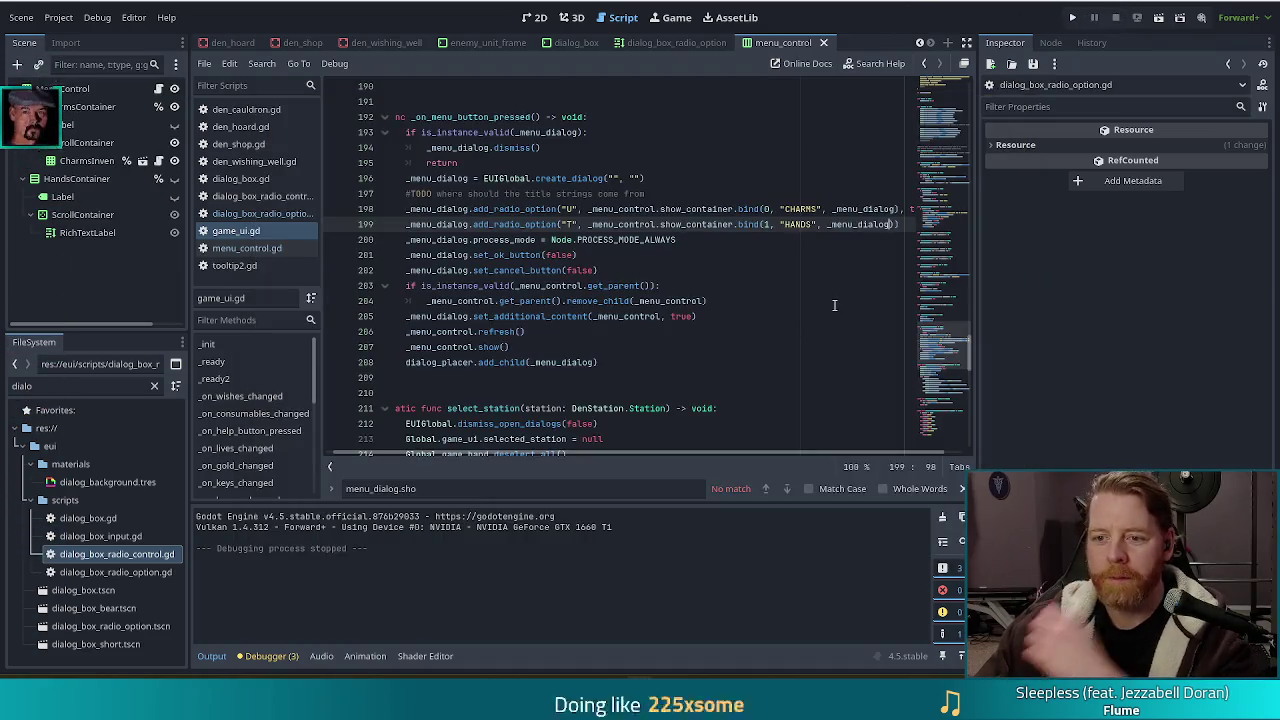
Inspect the create_dialog call and the CHARMS bind arguments on line 198
click(660, 212)
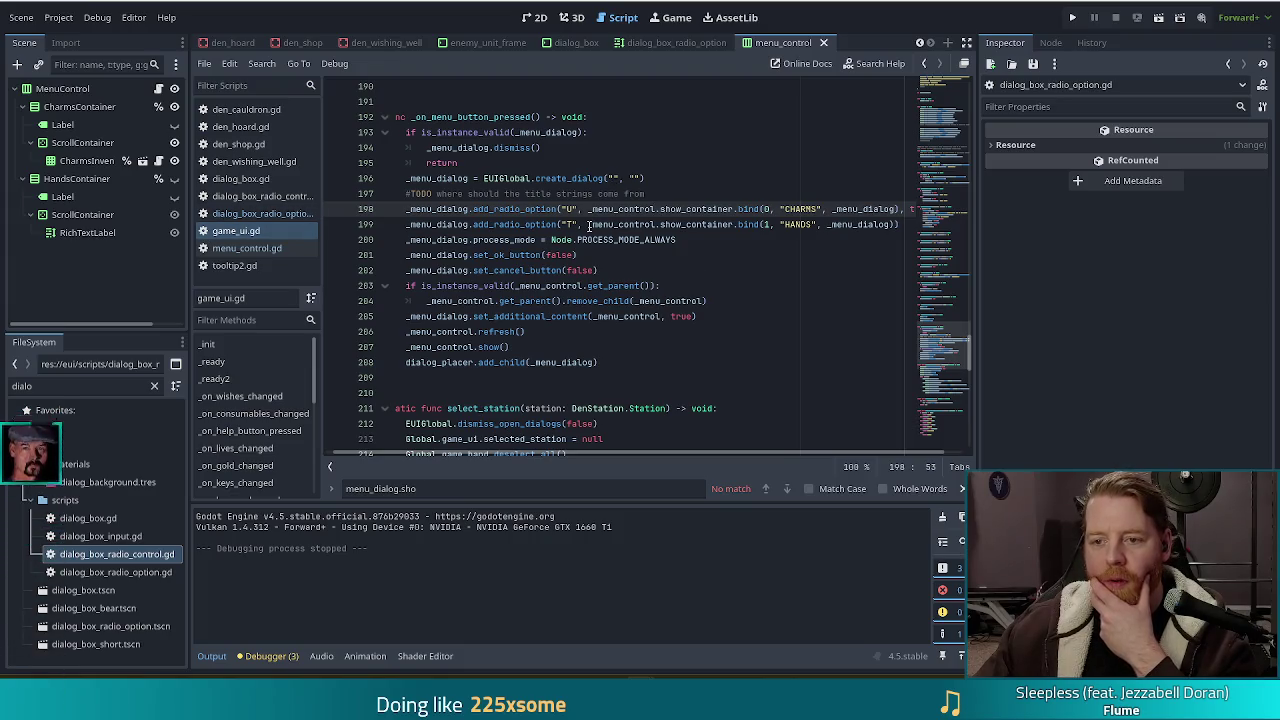
mouse_move(590, 225)
click(660, 180)
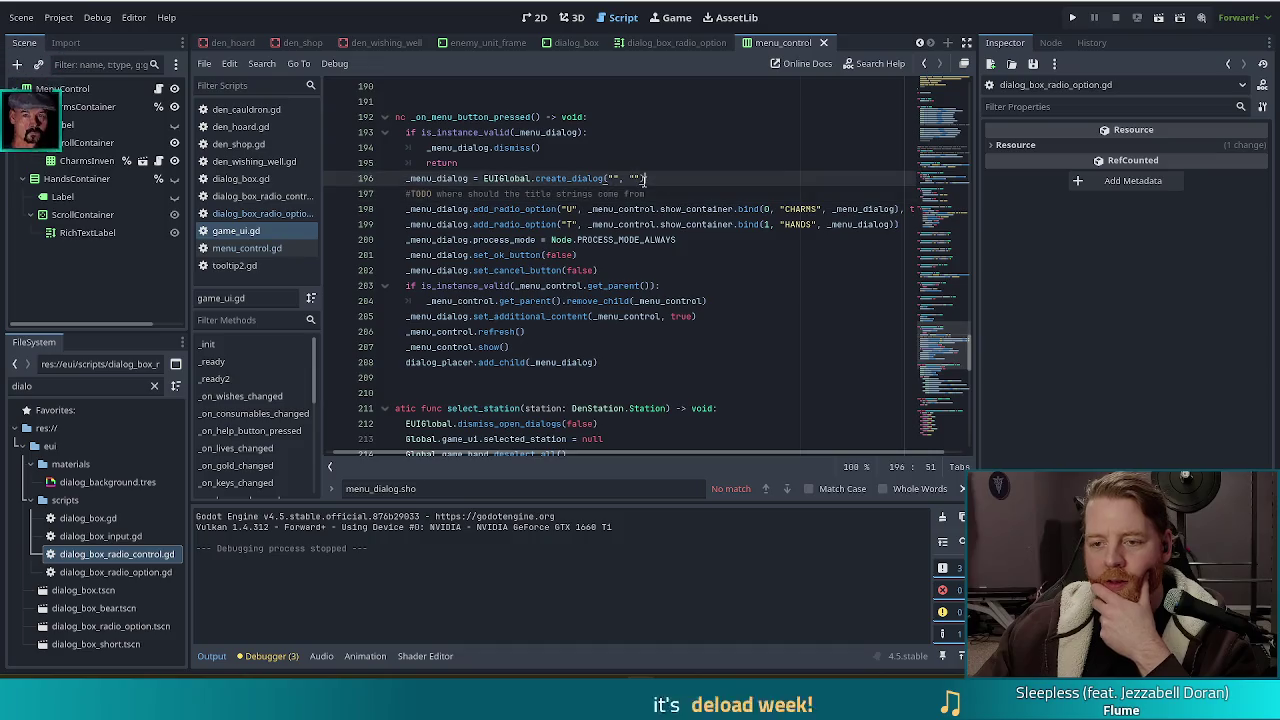
drag(722, 210, 862, 210)
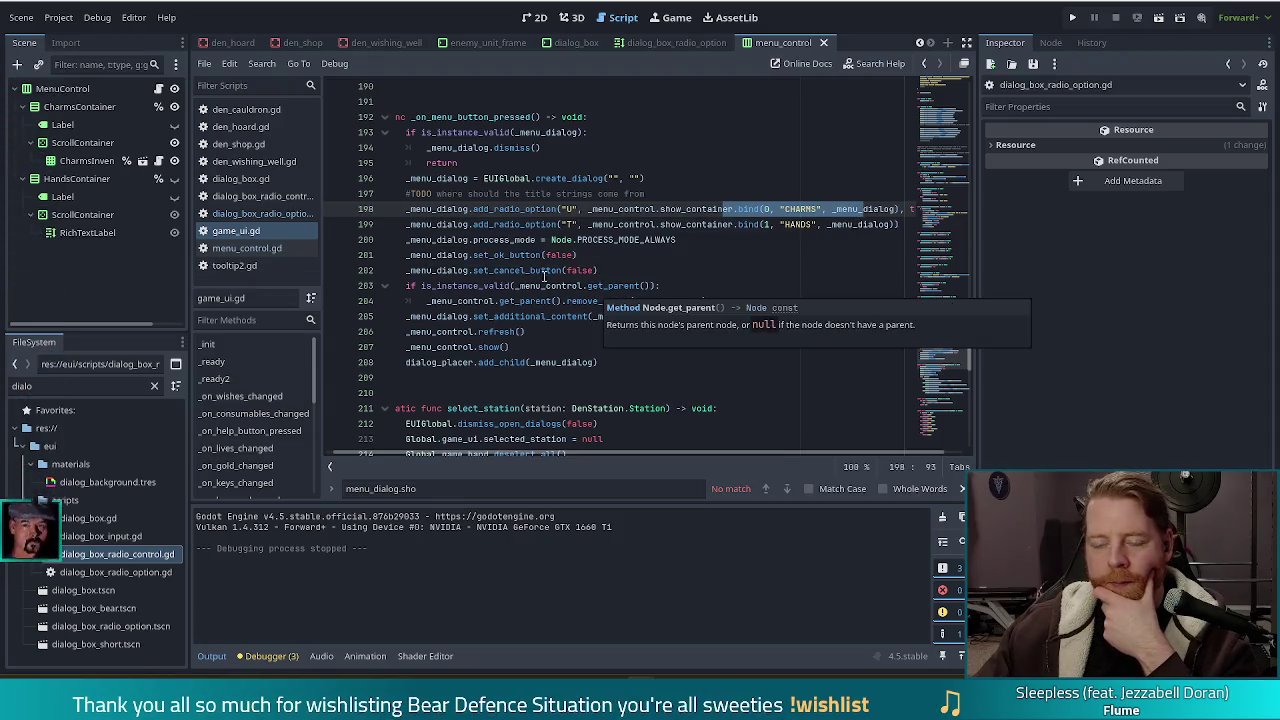
click(753, 209)
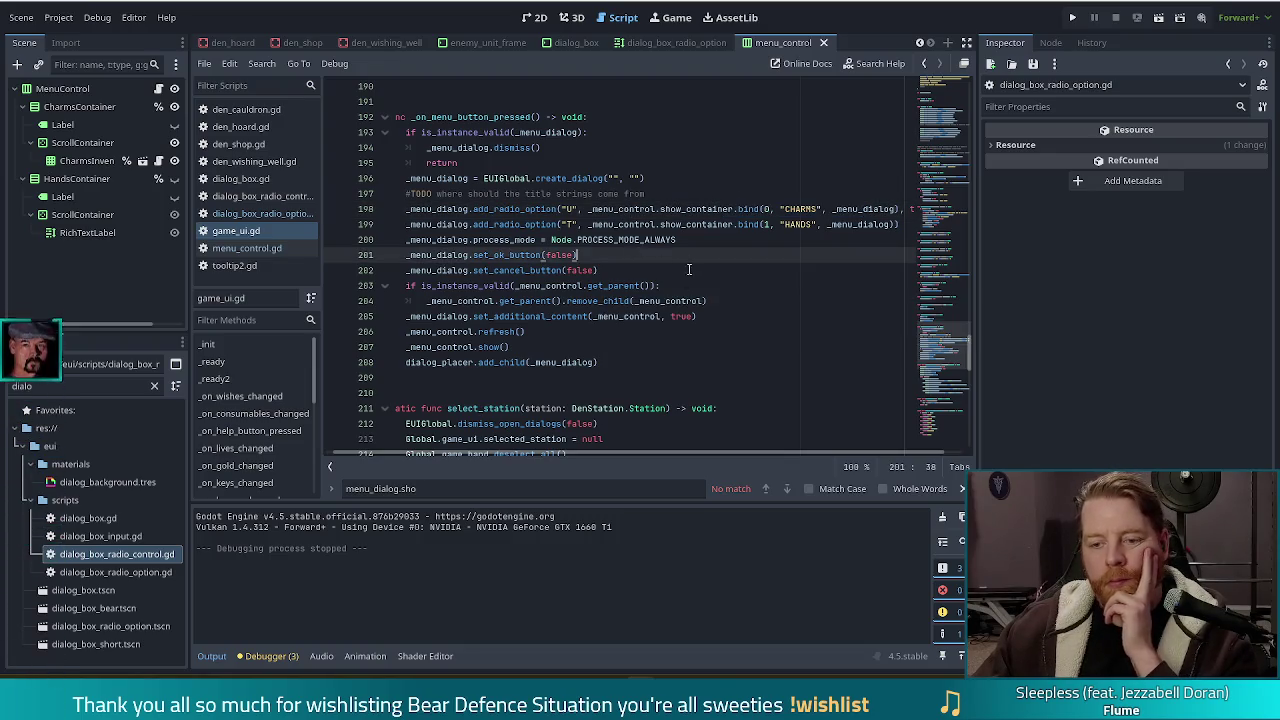
Ctrl+click create_dialog on line 196 to open its definition in eui_global.gd
click(560, 178)
ctrl+click(581, 178)
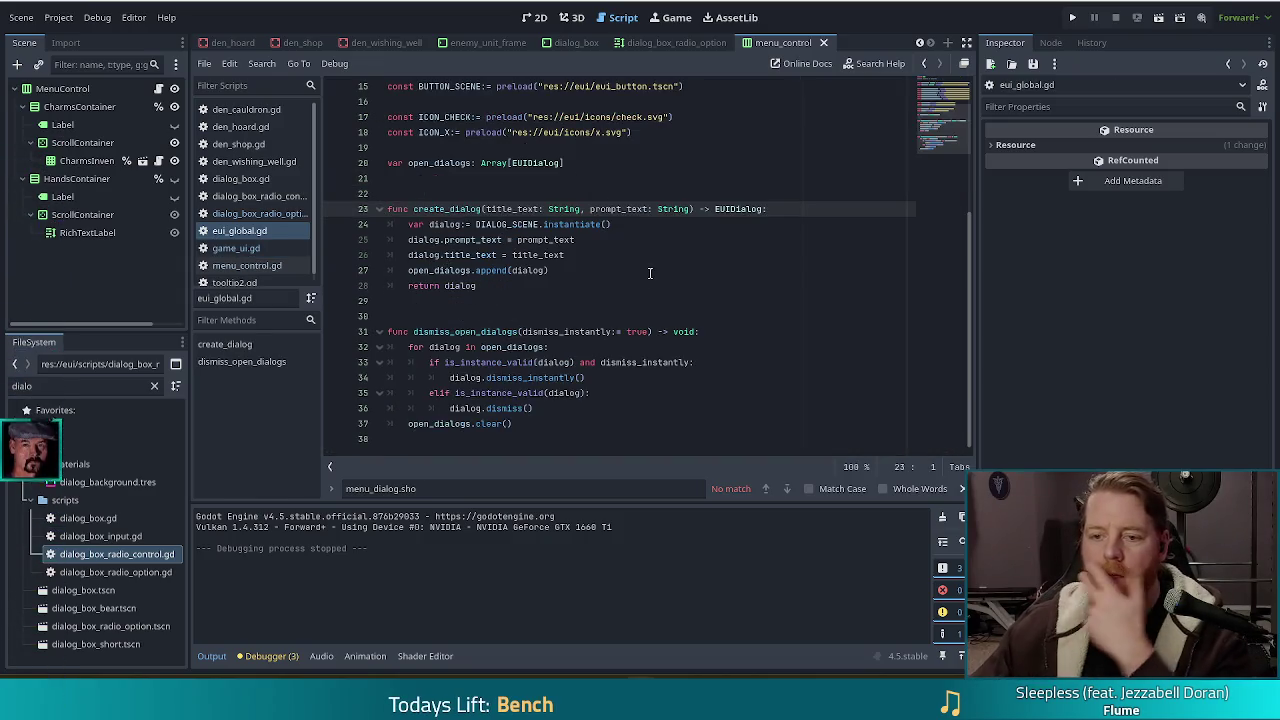
click(603, 249)
Review create_dialog in eui_global.gd, close it, and return to game_ui.gd's _on_menu_button_pressed
click(605, 241)
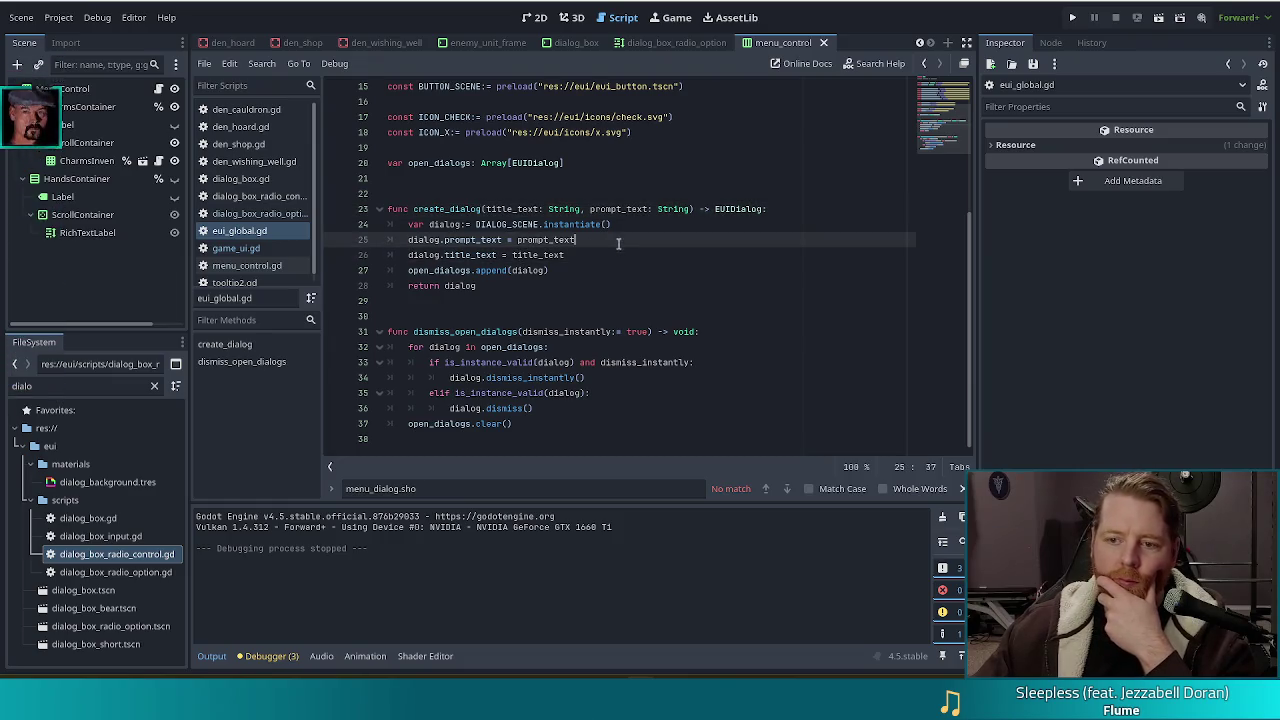
scroll(606, 243, up, 1)
scroll(606, 243, up, 5)
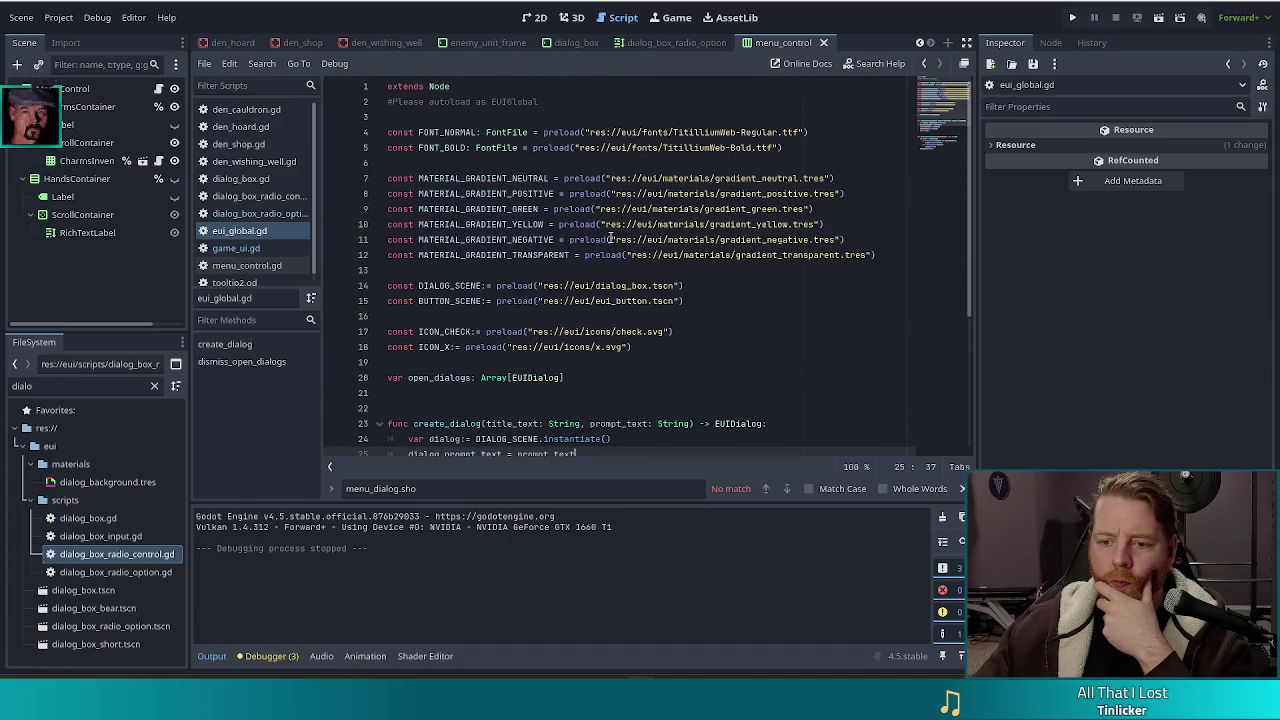
scroll(610, 238, down, 3)
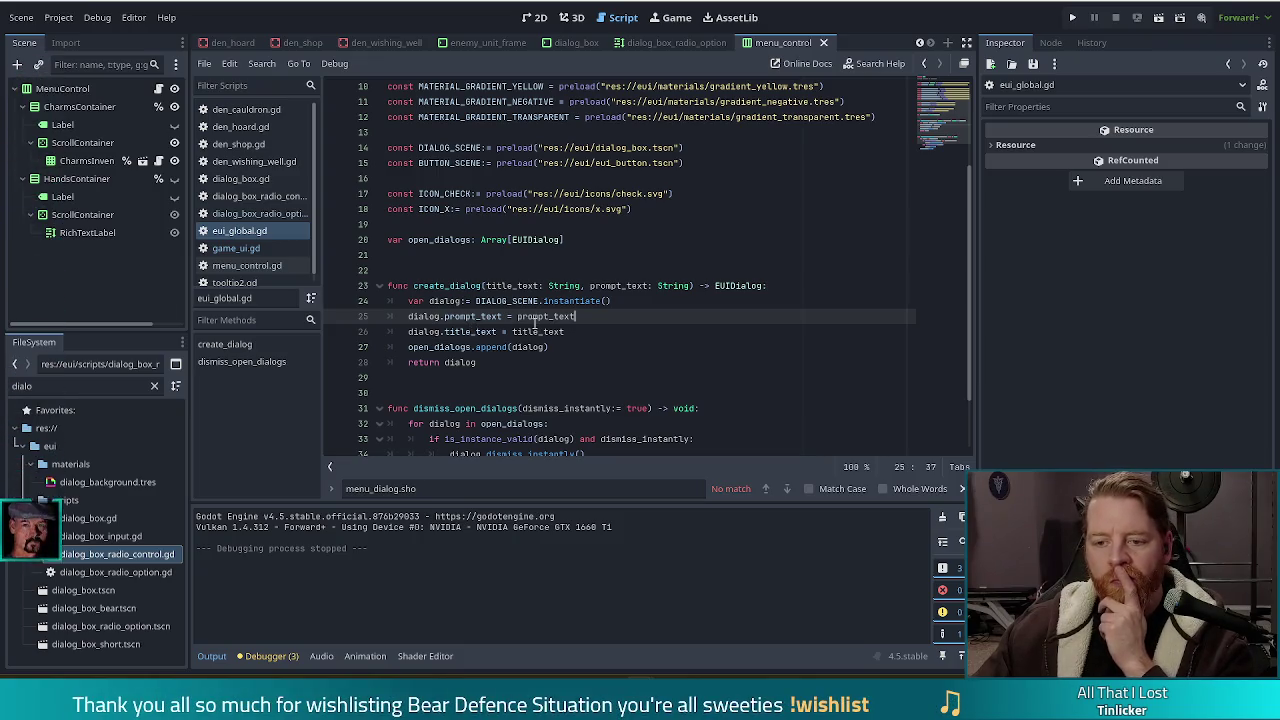
scroll(580, 346, down, 1)
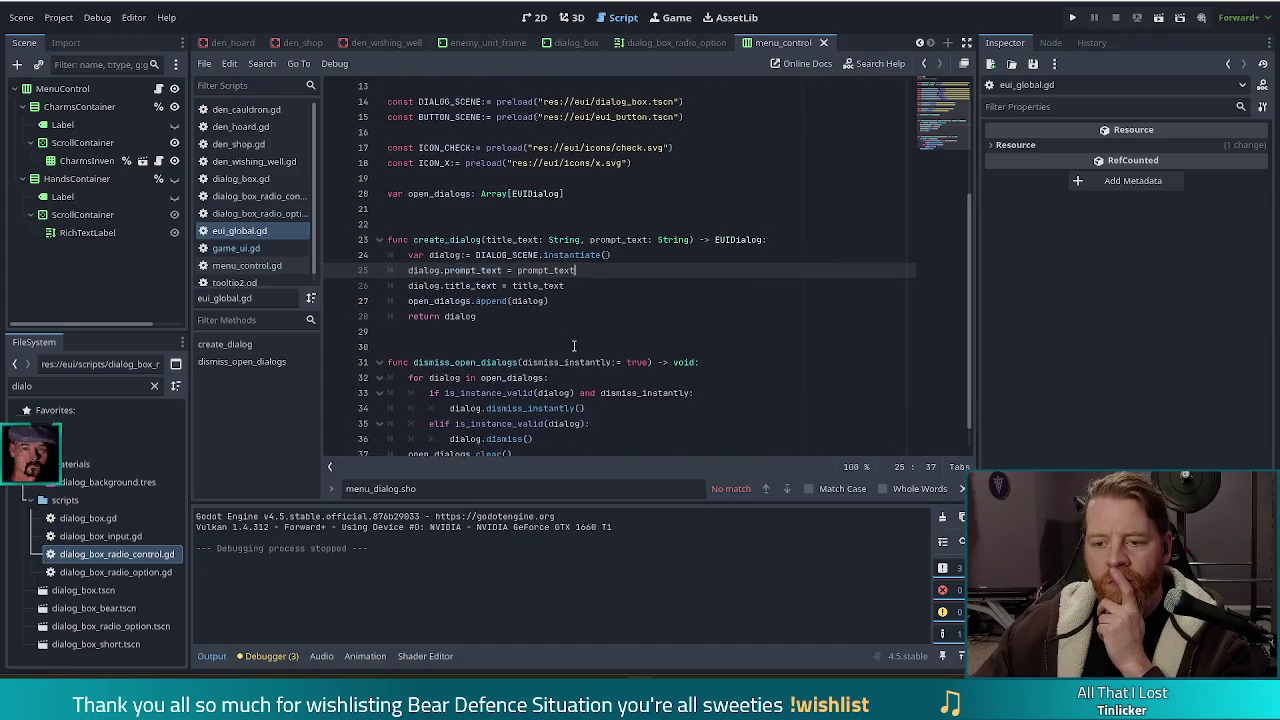
click(548, 300)
key(ctrl+w)
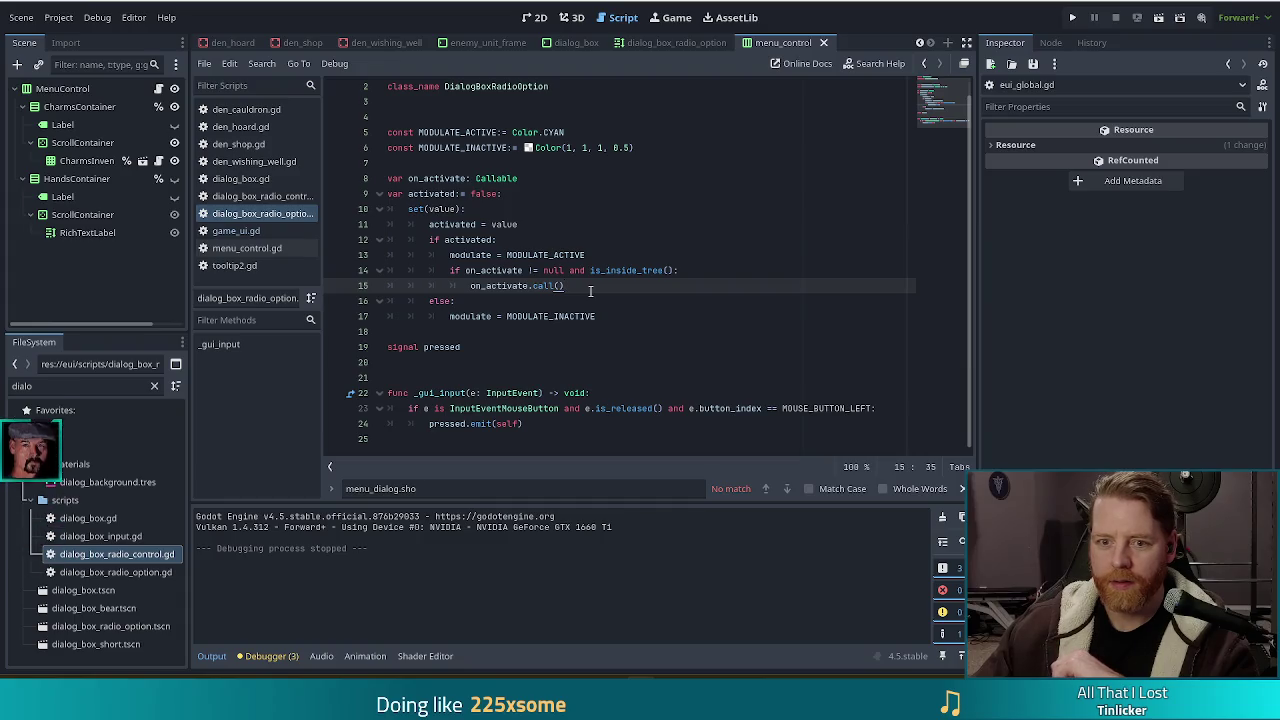
click(583, 272)
key(alt+Left)
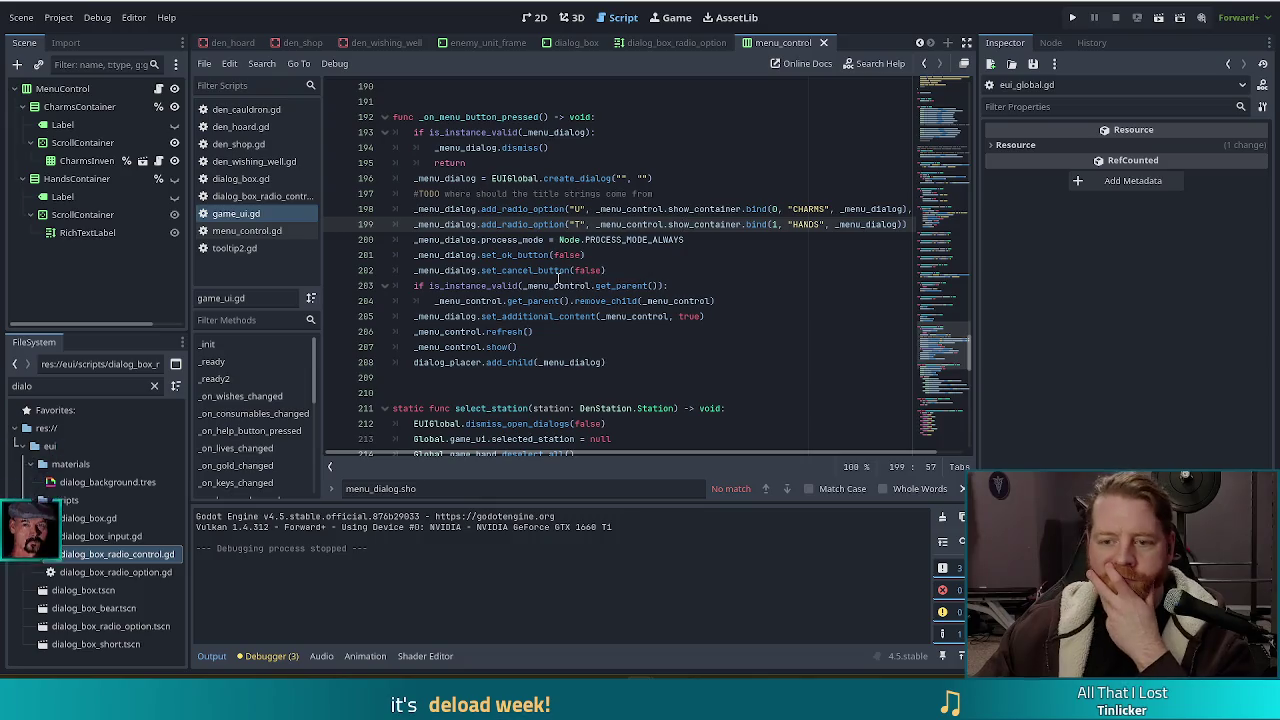
Enter "CHARMS" as the create_dialog title on line 196 and save
click(836, 224)
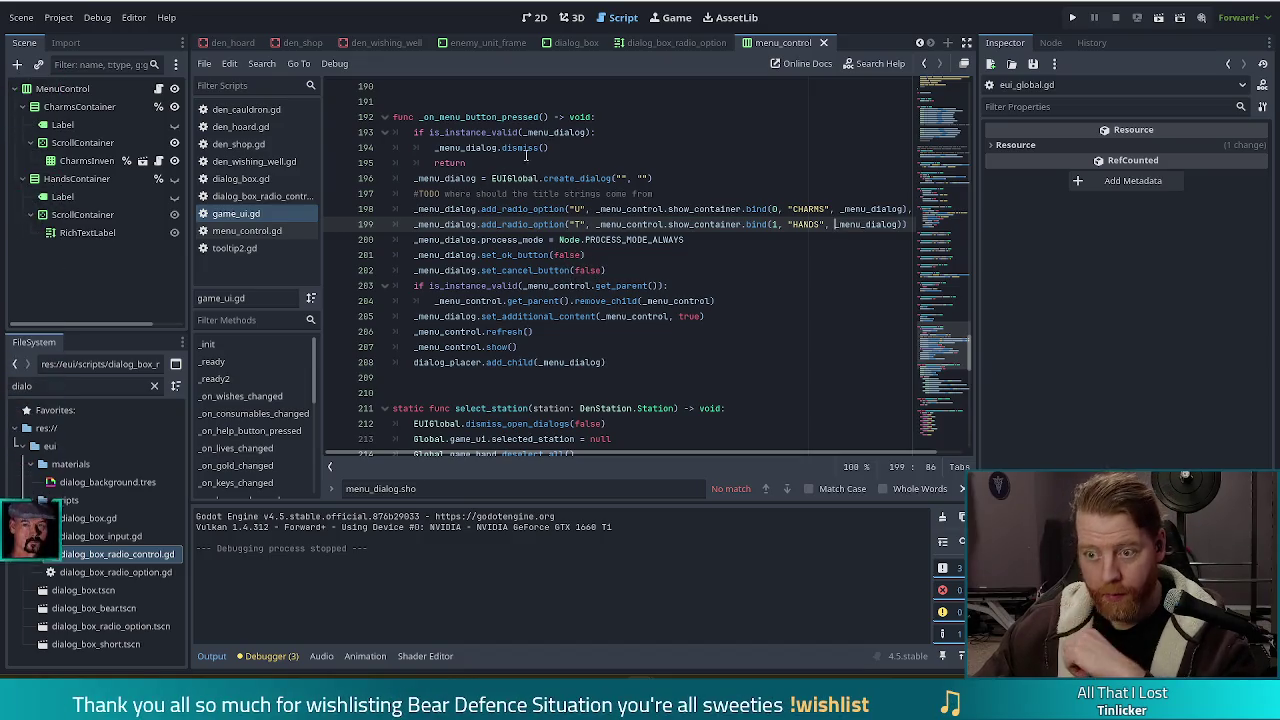
click(621, 178)
text(CHR)
key(BackSpace)
text(ARMS)
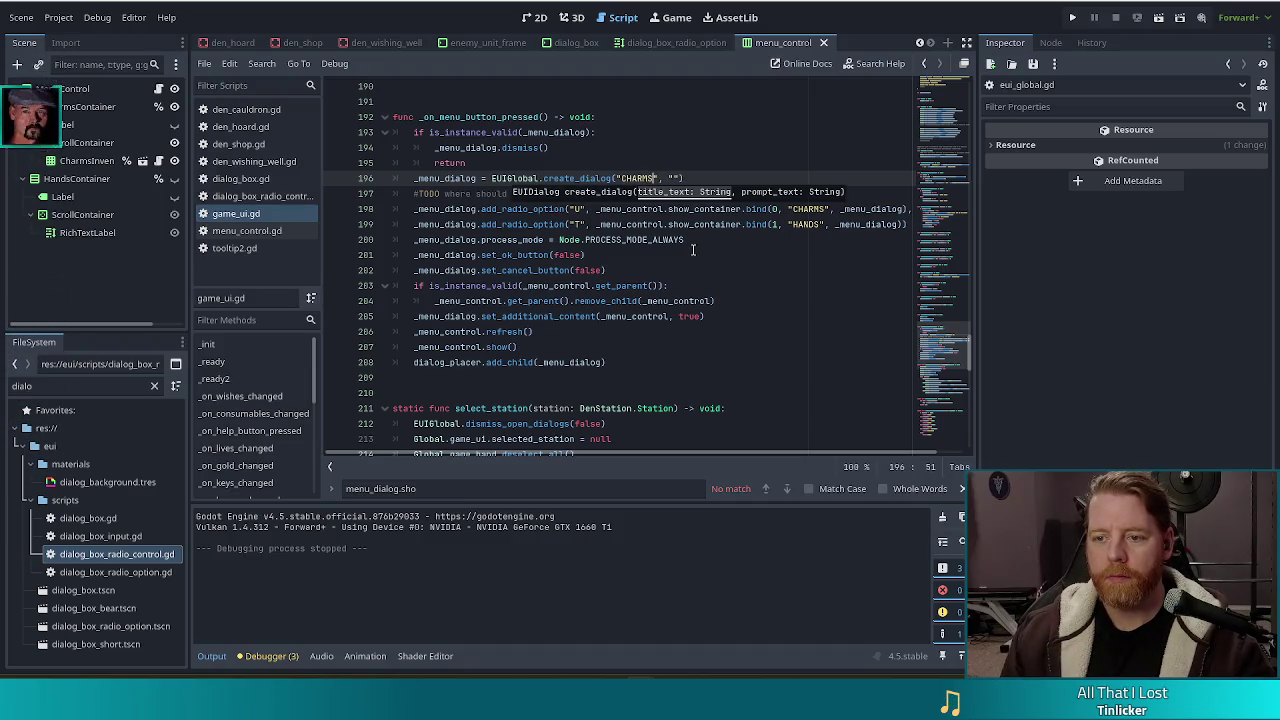
key(ctrl+s)
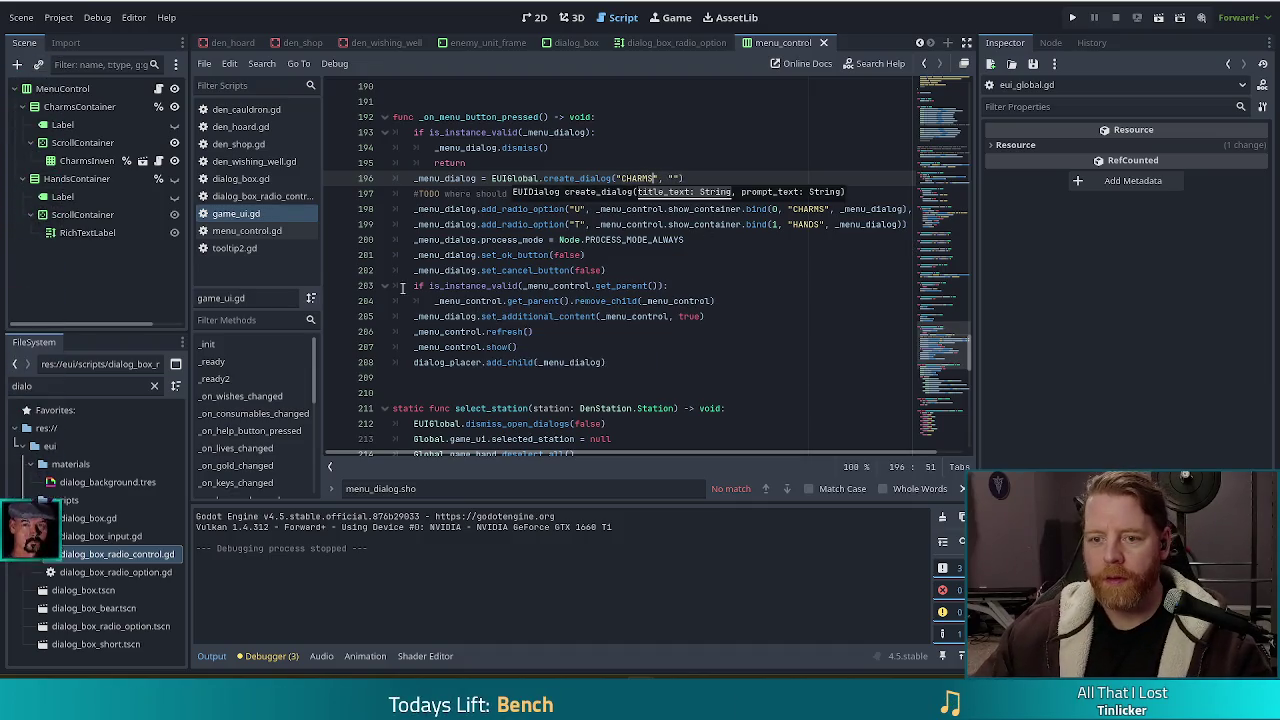
Replace that title with the test string "bullshit" and save
click(624, 178)
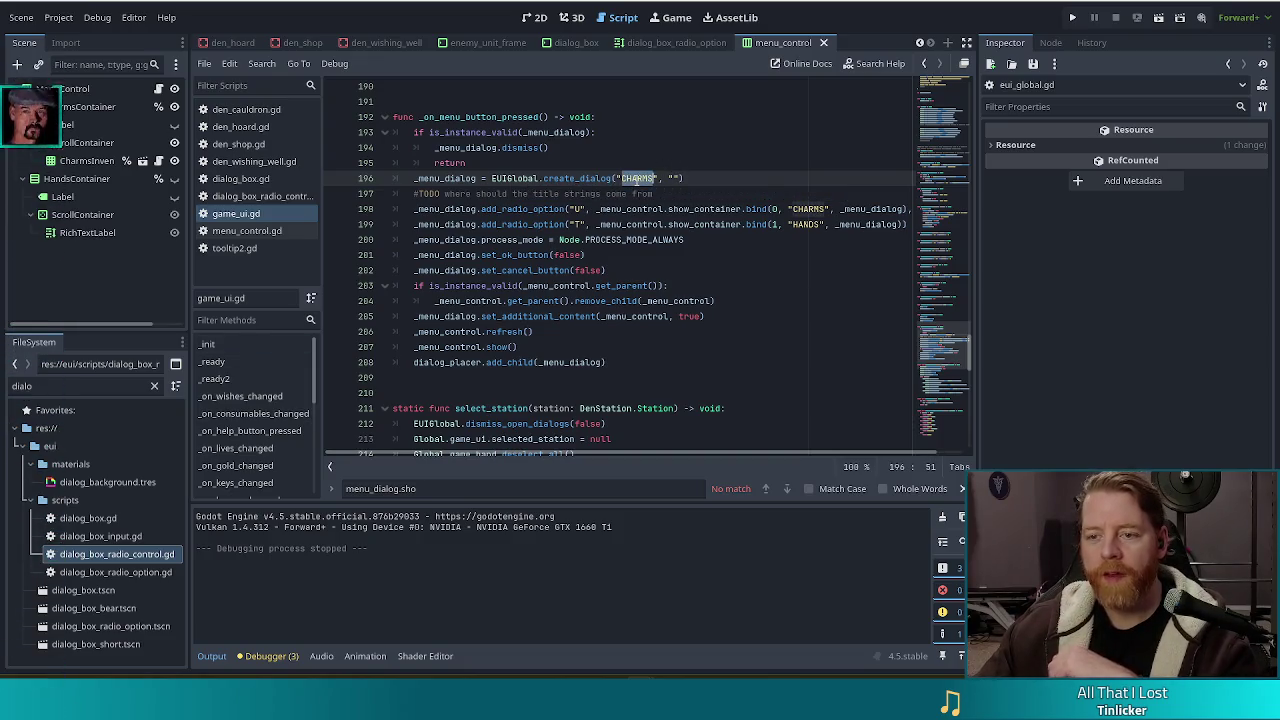
double_click(637, 178)
text(bullshit)
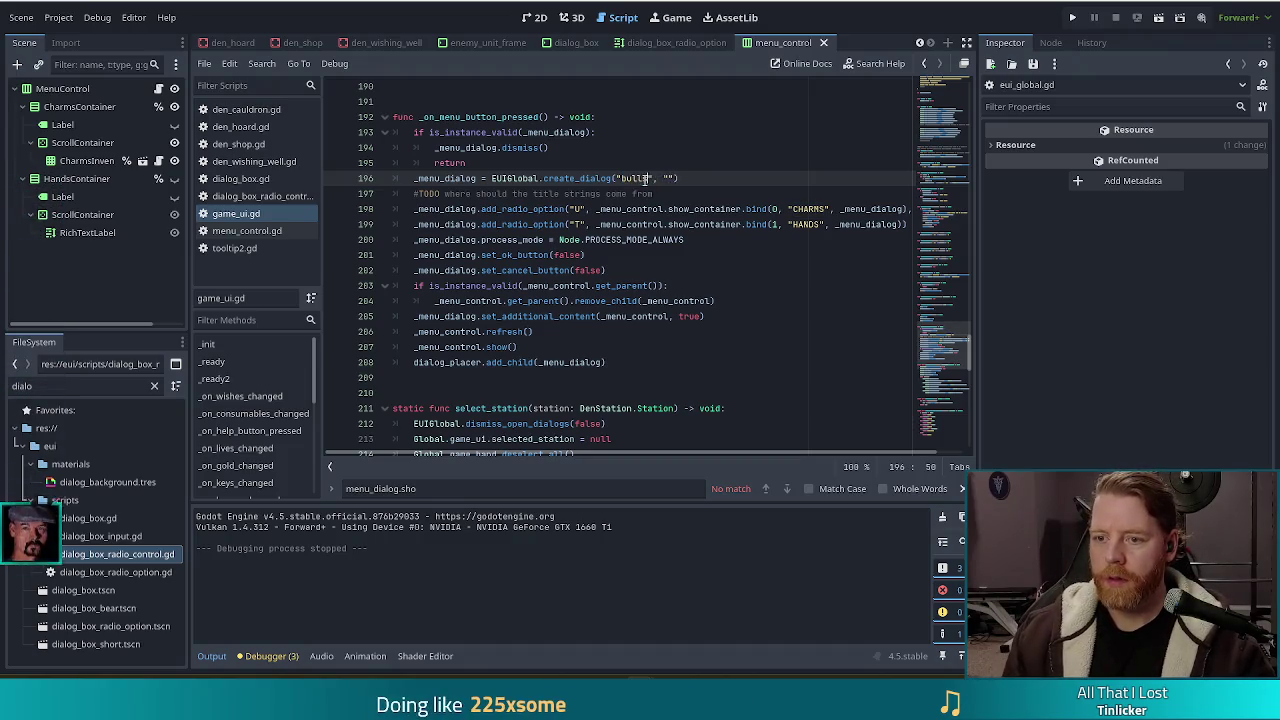
key(ctrl+s)
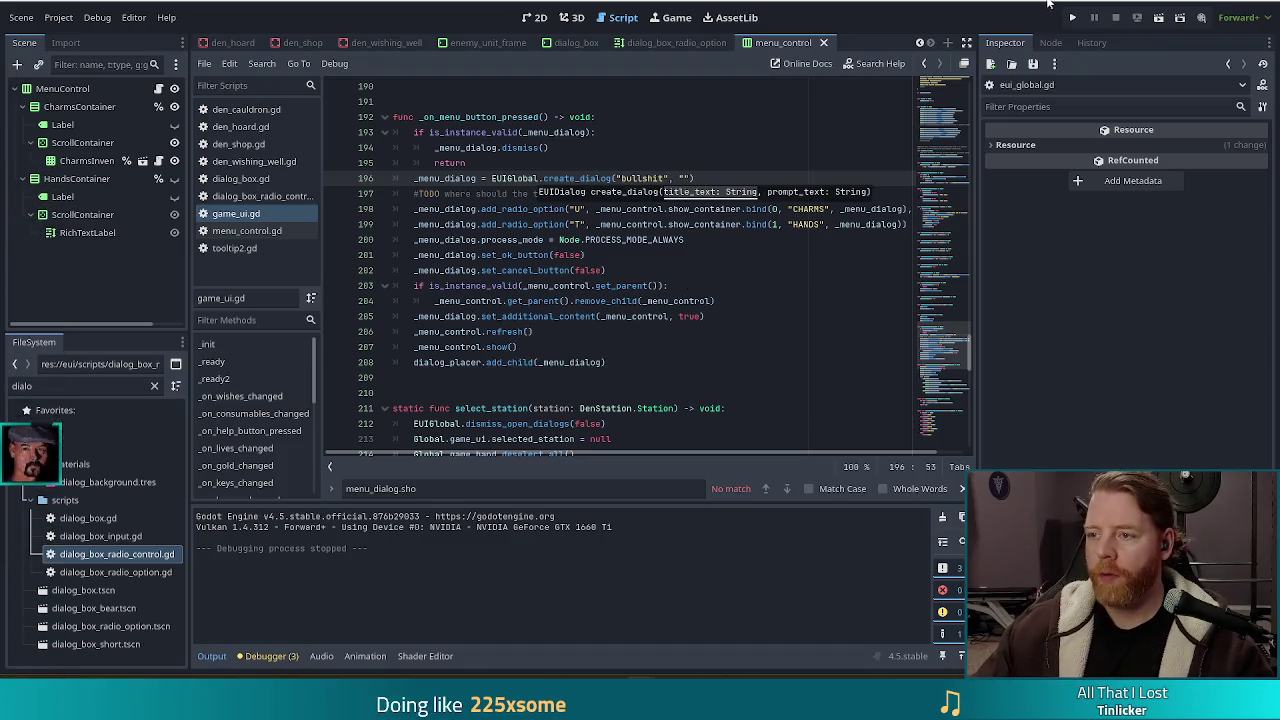
Run the project to relaunch Bear Defence Situation at its title screen
click(1076, 18)
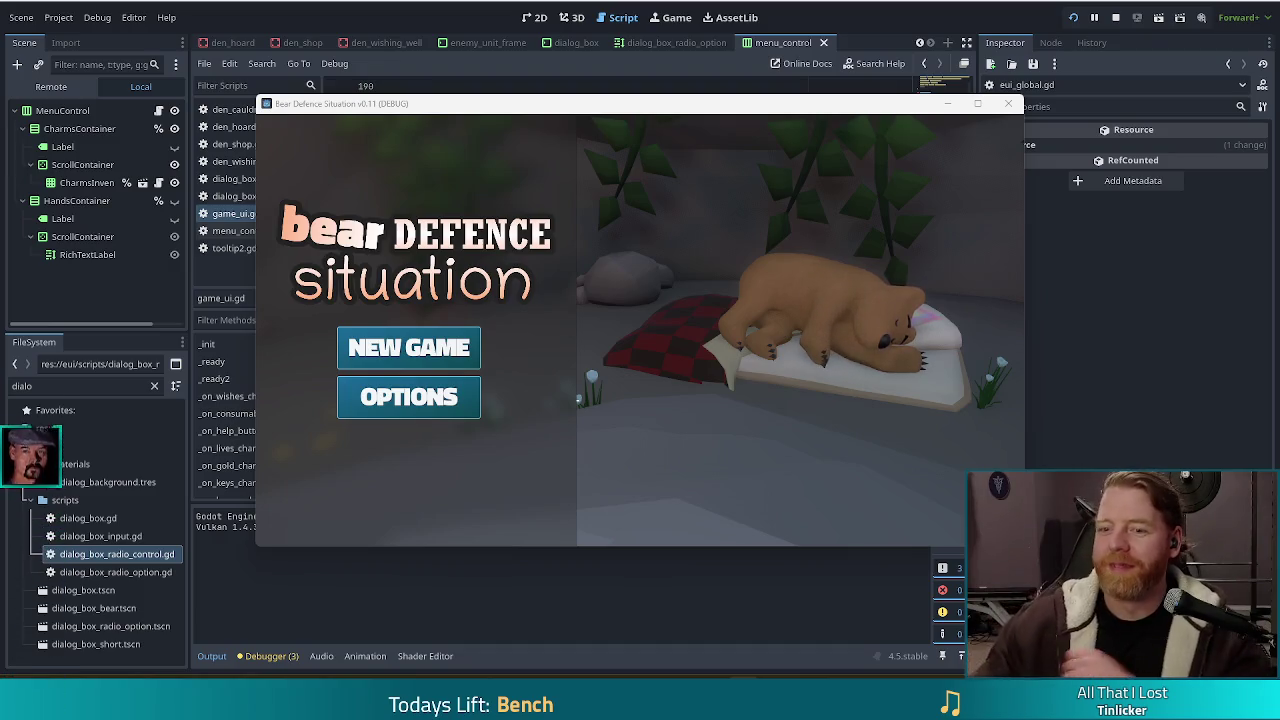
Start a new game and open the MENU dialog to check its test title, then stop the debug run
click(409, 348)
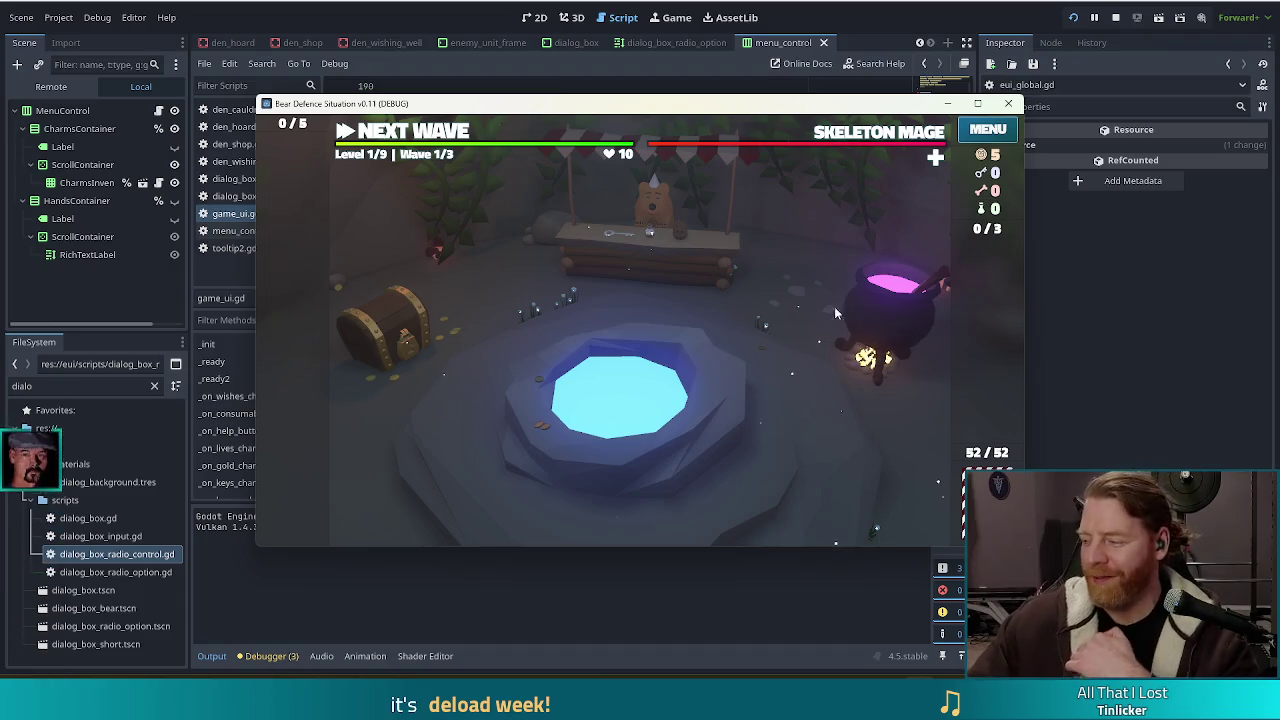
click(1010, 130)
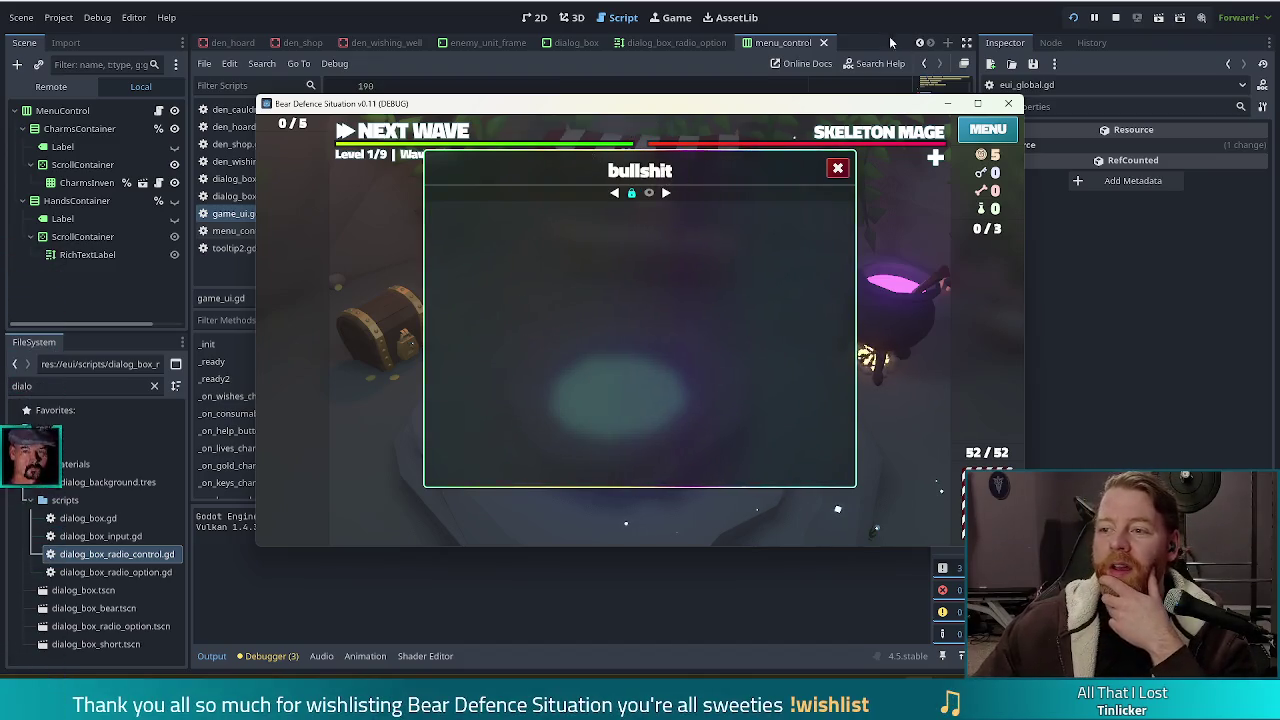
click(1066, 18)
click(1116, 18)
click(691, 209)
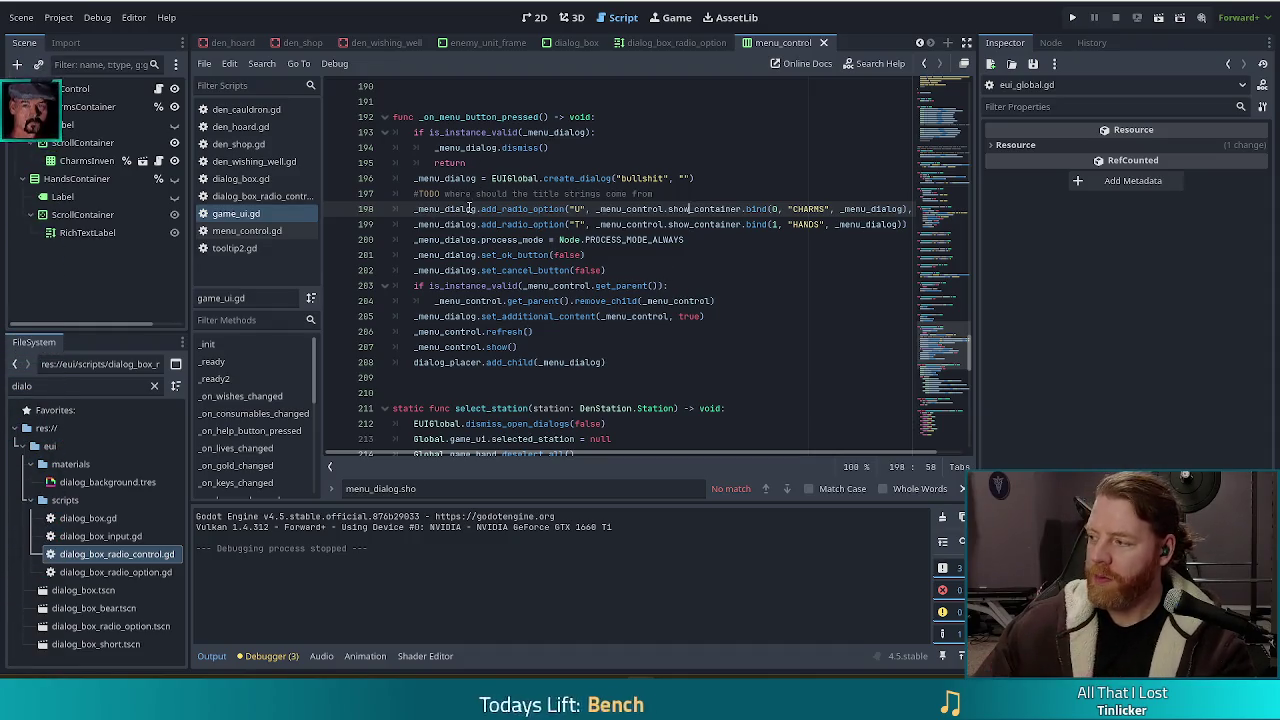
Replace the placeholder dialog title on line 196 with "CHARMS" and save game_ui.gd
click(631, 178)
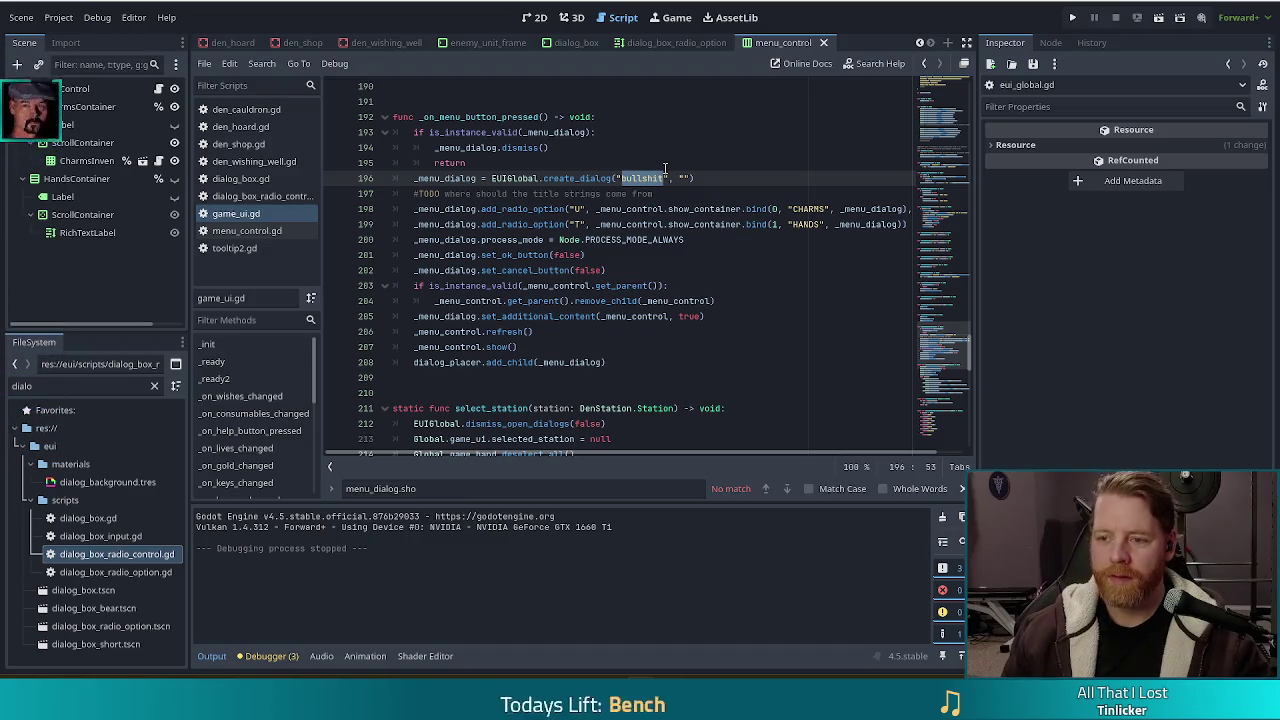
text(CHARMS)
key(ctrl+s)
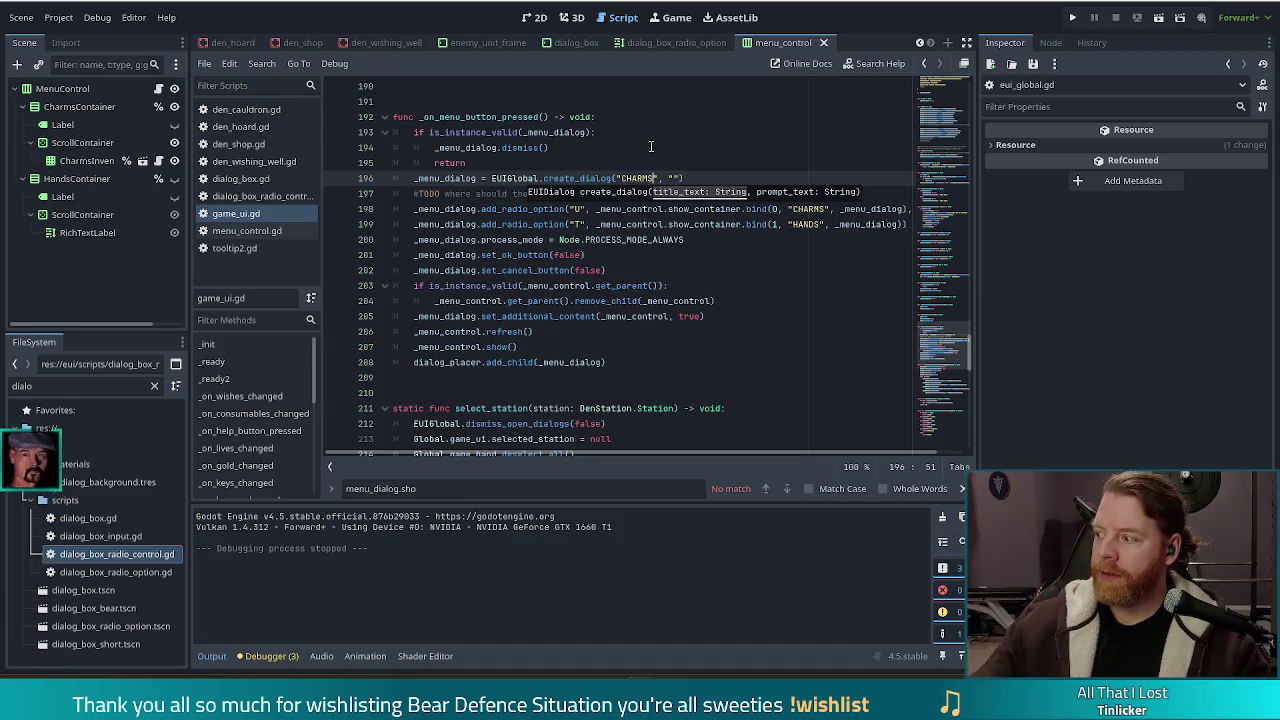
Inspect the CHARMS and HANDS add_radio_option lines and their show_container calls
click(736, 224)
click(703, 209)
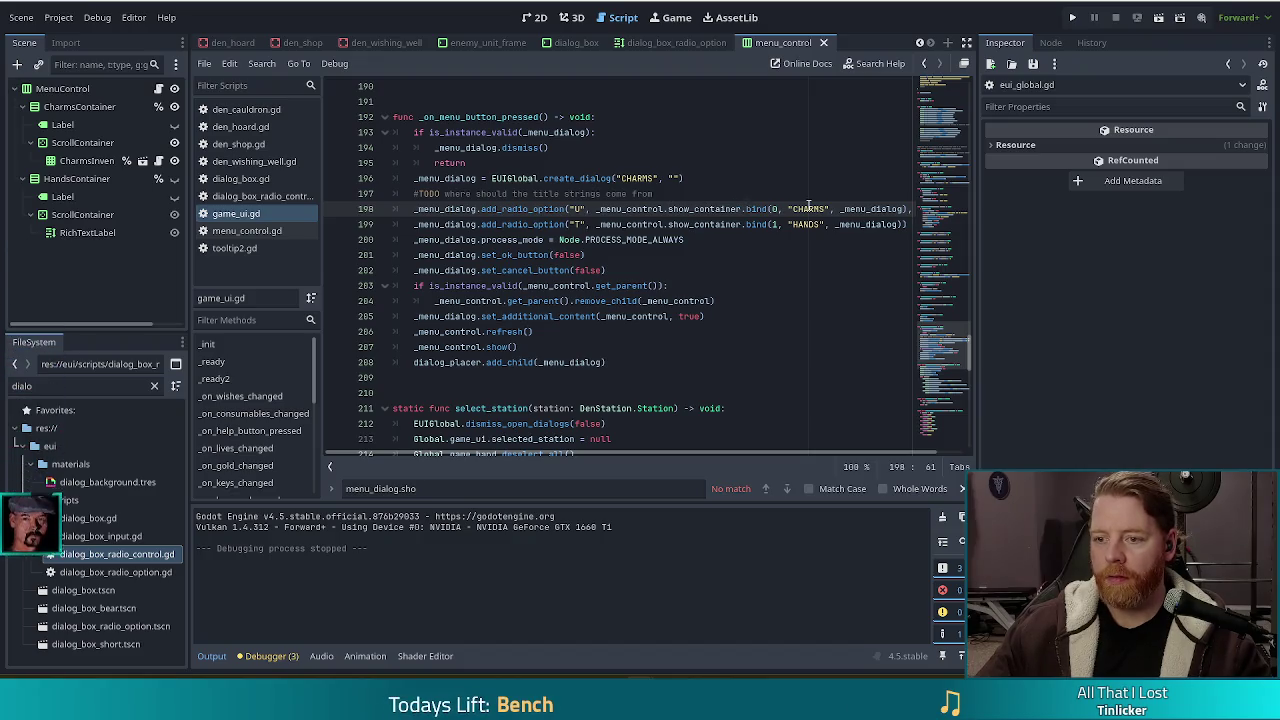
click(845, 209)
click(672, 209)
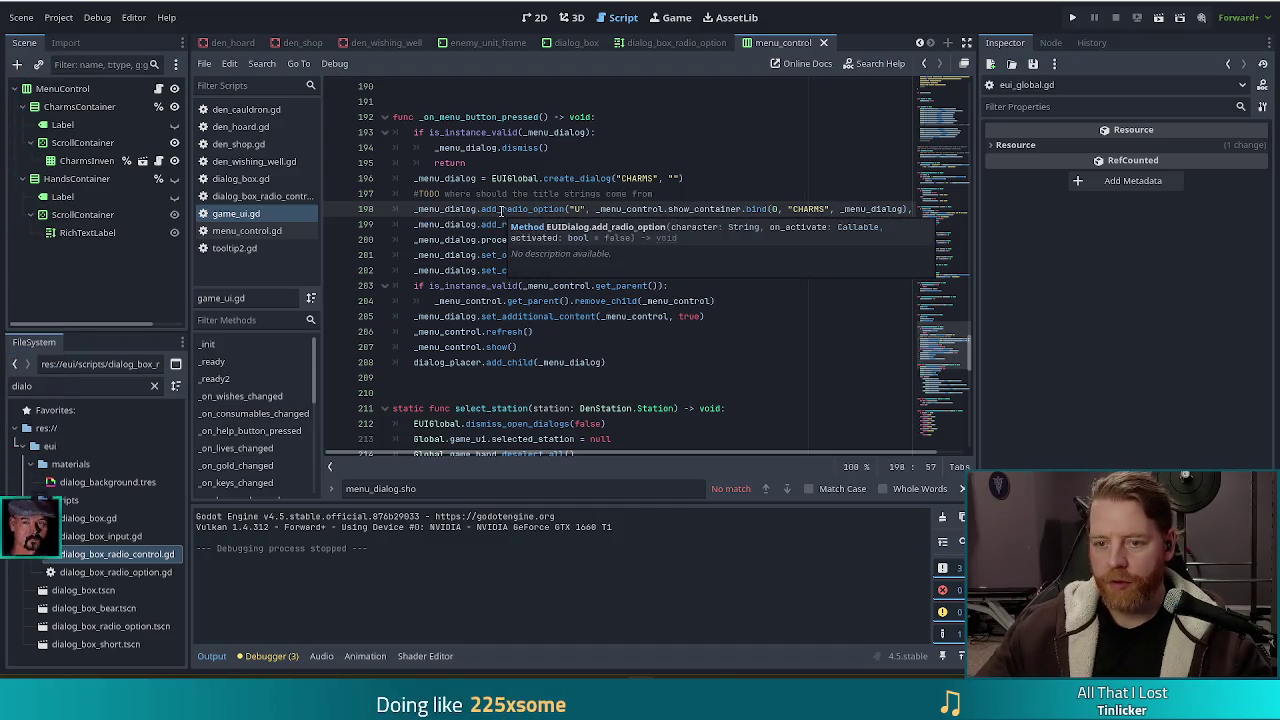
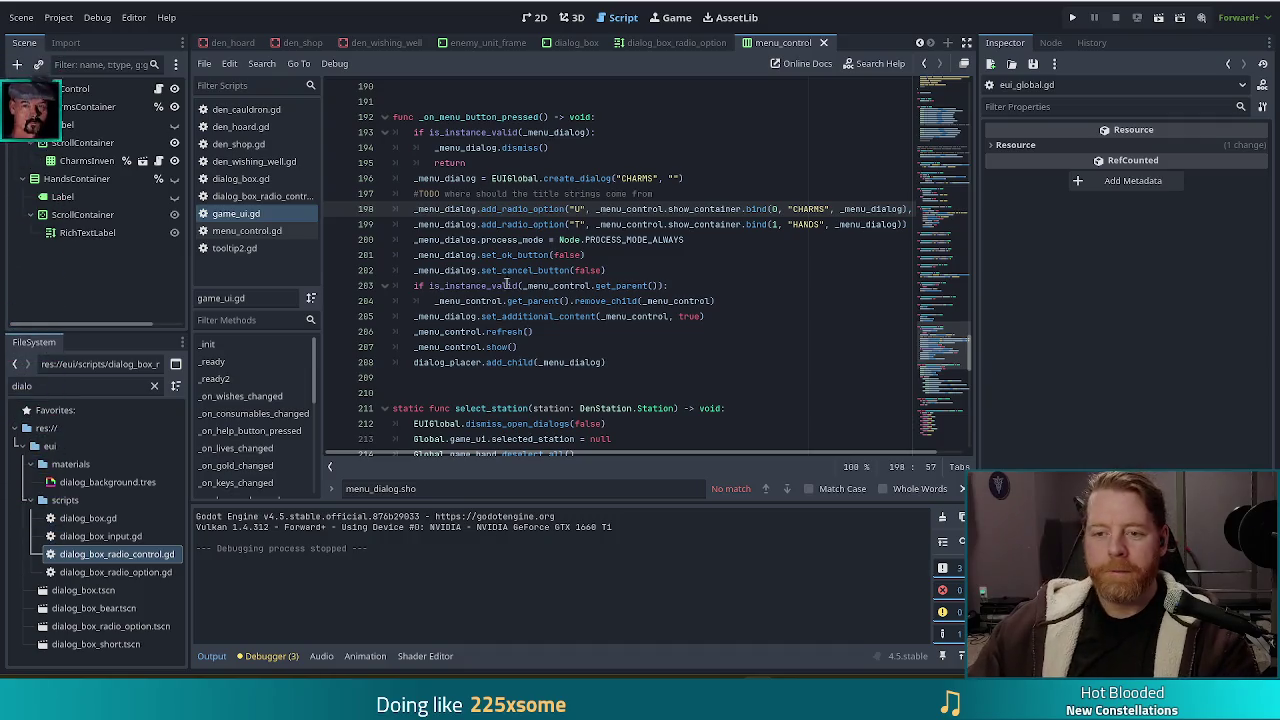
Launch the Bear Defence Situation debug build from game_ui.gd to test the menu dialog
click(714, 254)
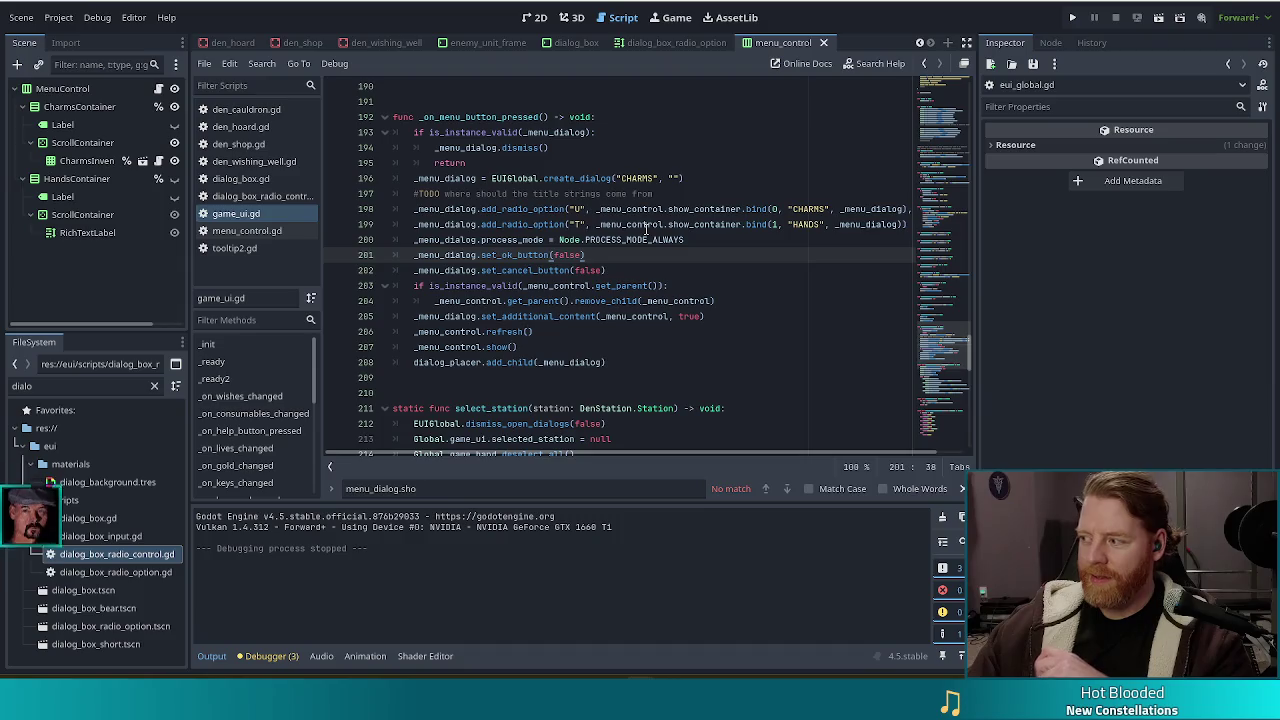
mouse_move(646, 229)
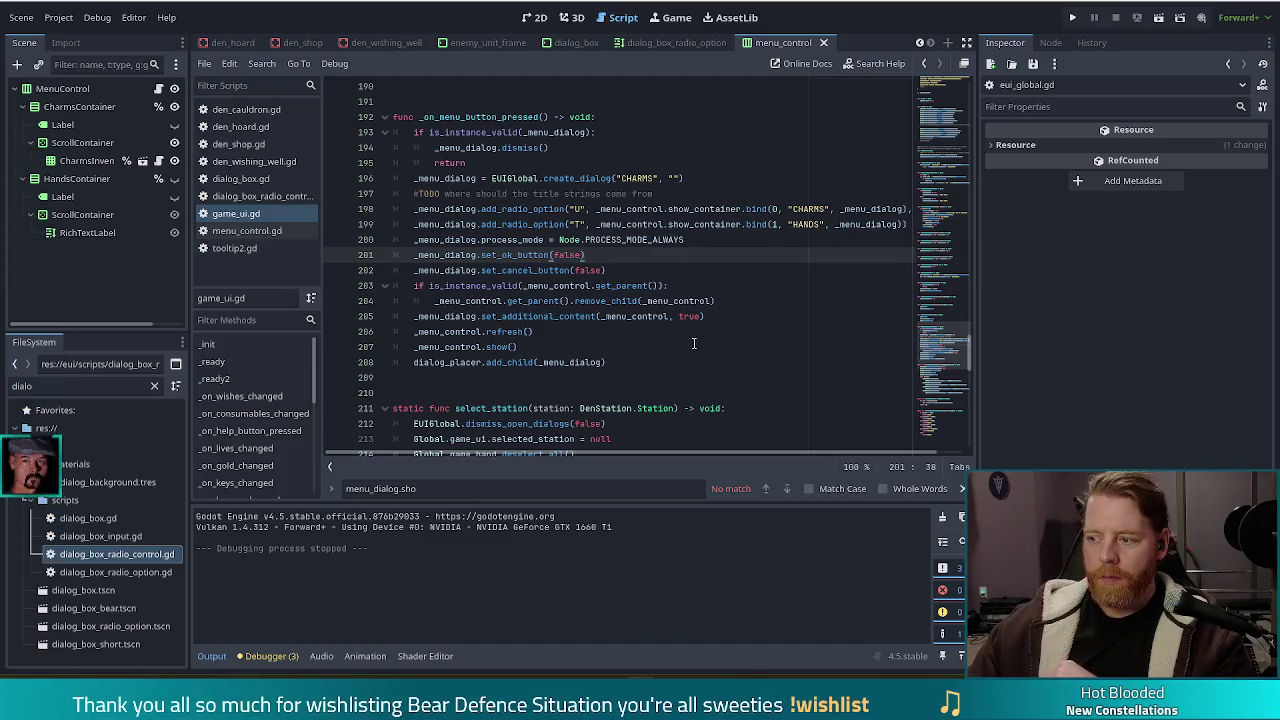
key(F5)
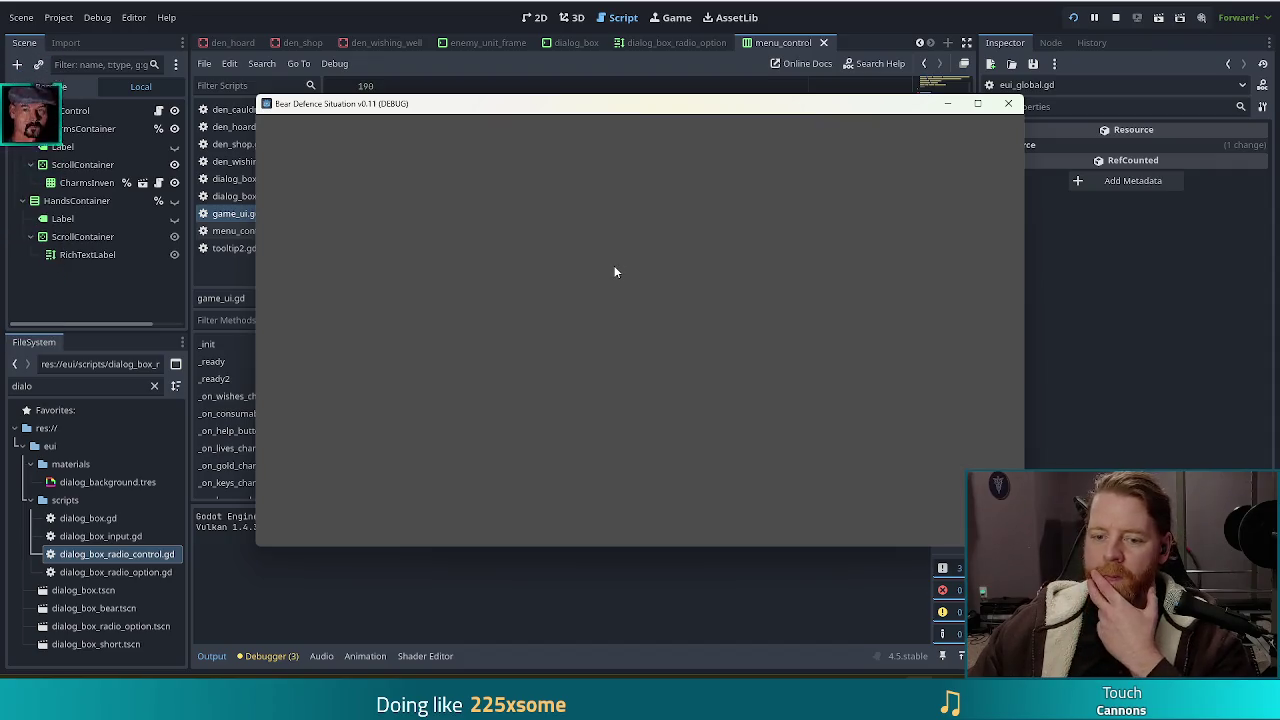
Start a new game, flip the menu dialog between CHARMS and HANDS pages, then stop the run
key(Return)
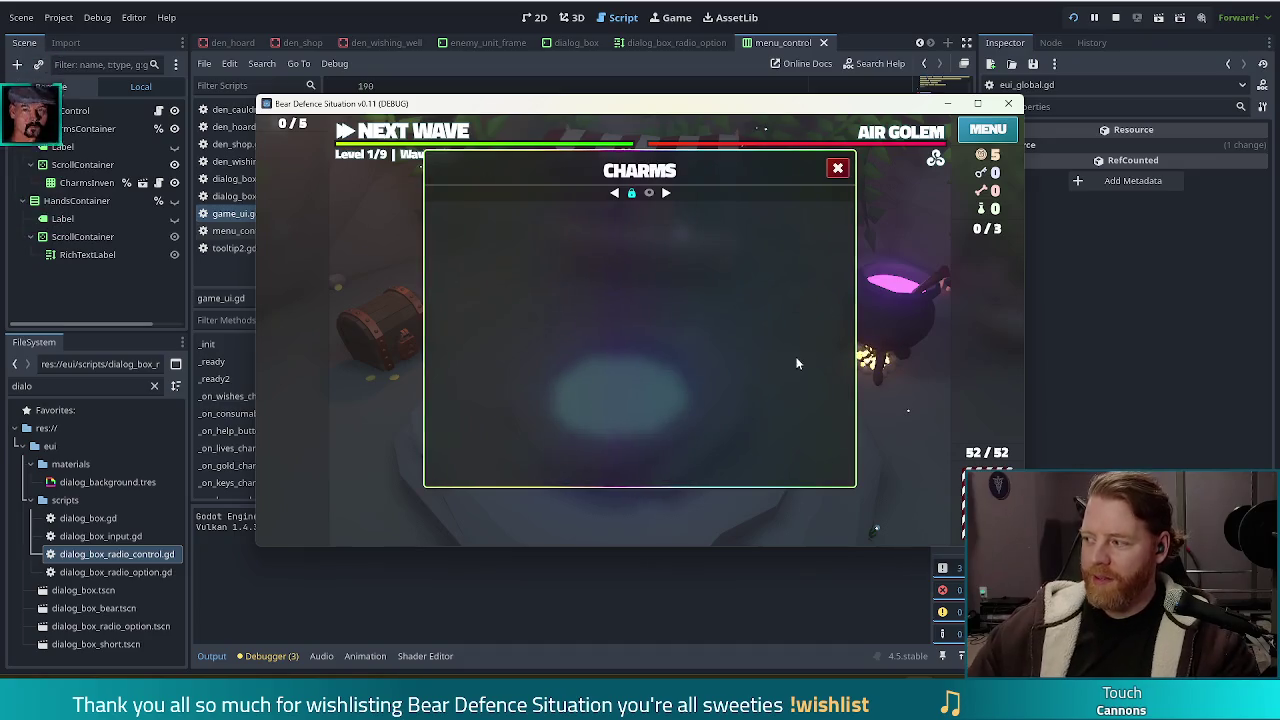
click(666, 194)
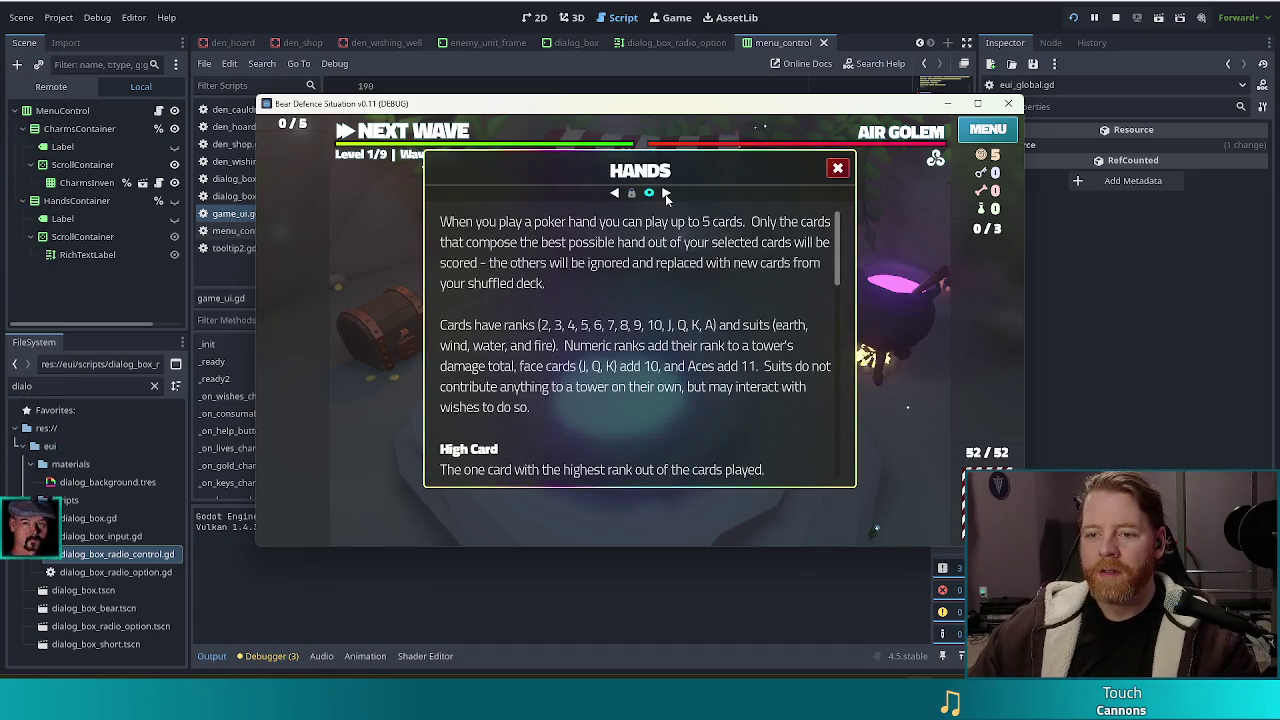
click(615, 194)
click(669, 194)
click(670, 193)
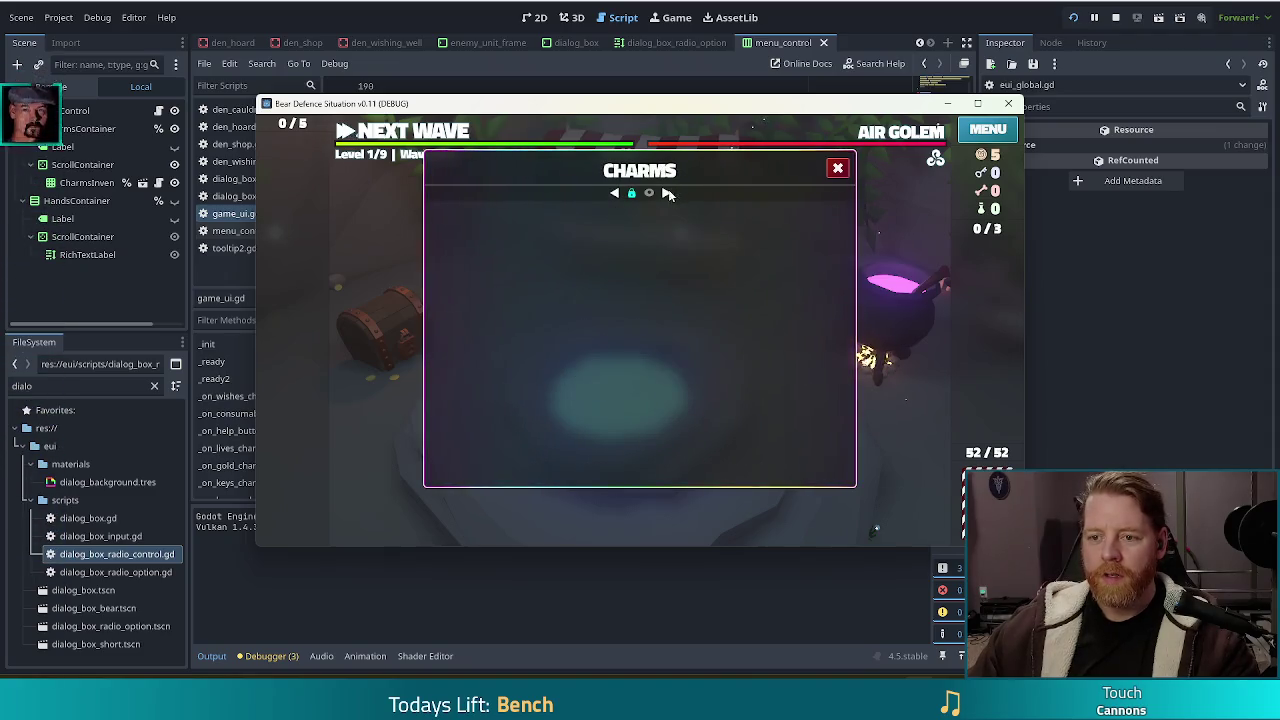
click(668, 193)
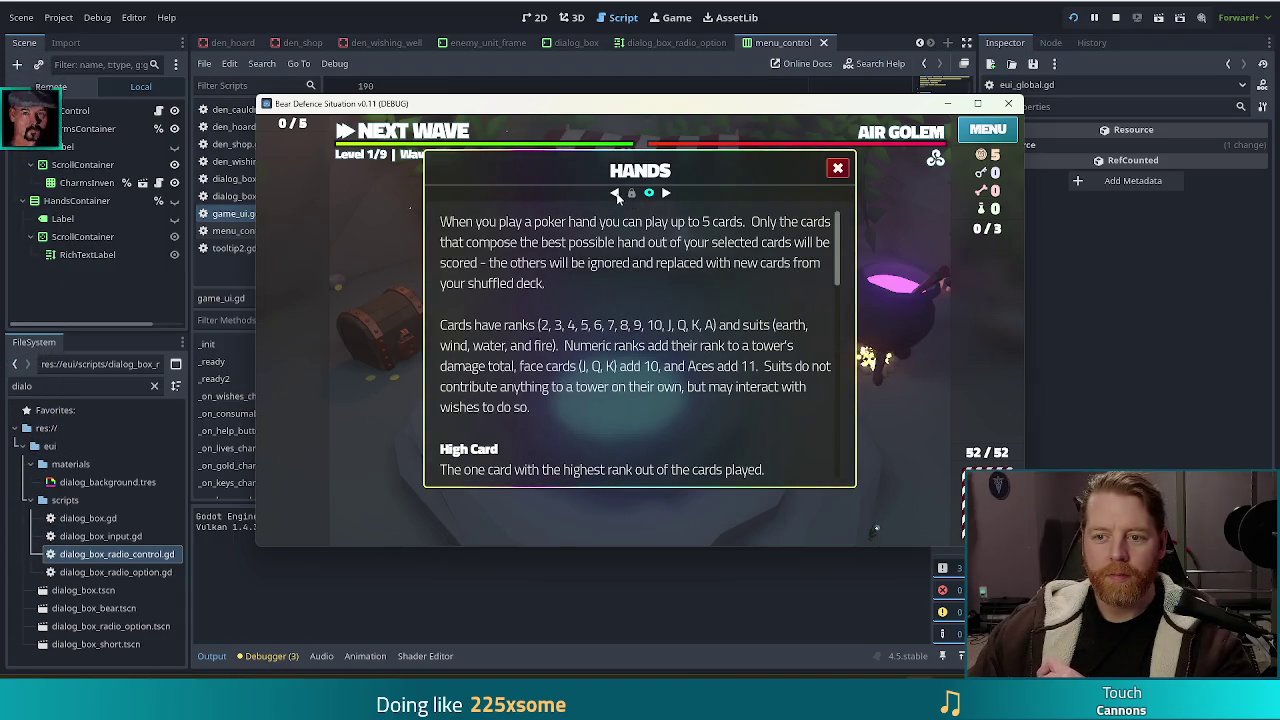
click(667, 192)
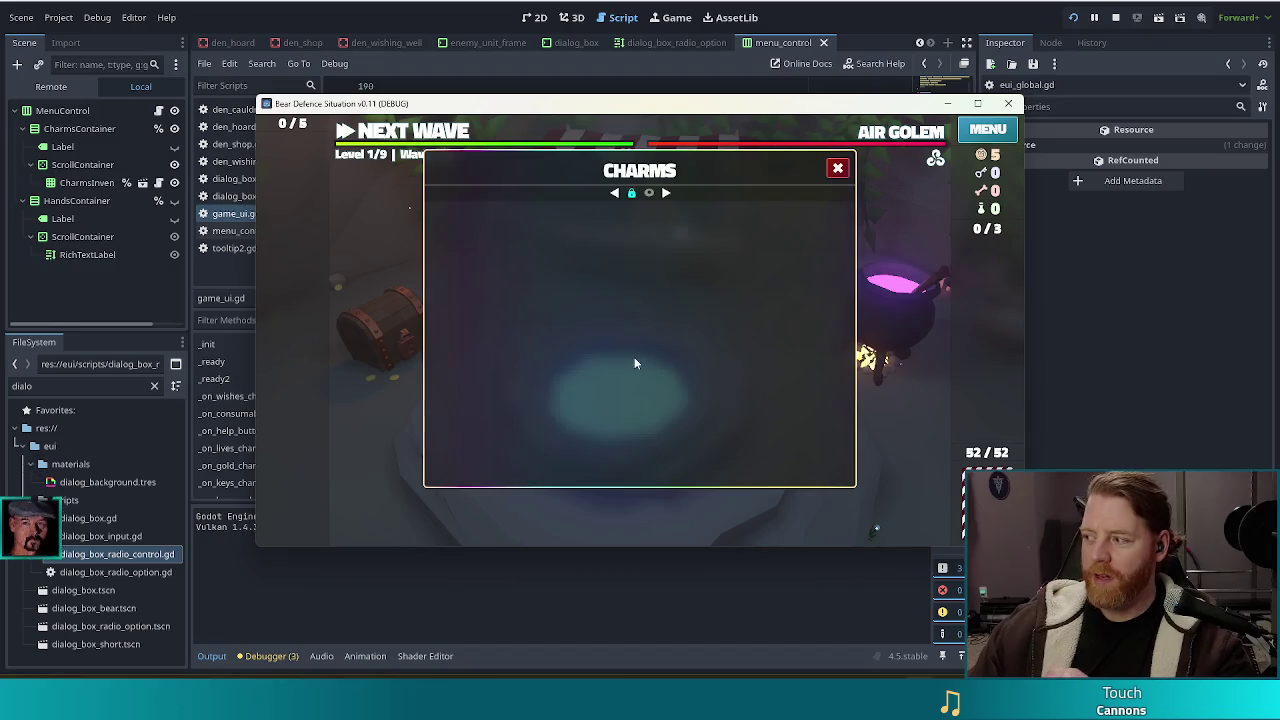
click(1117, 18)
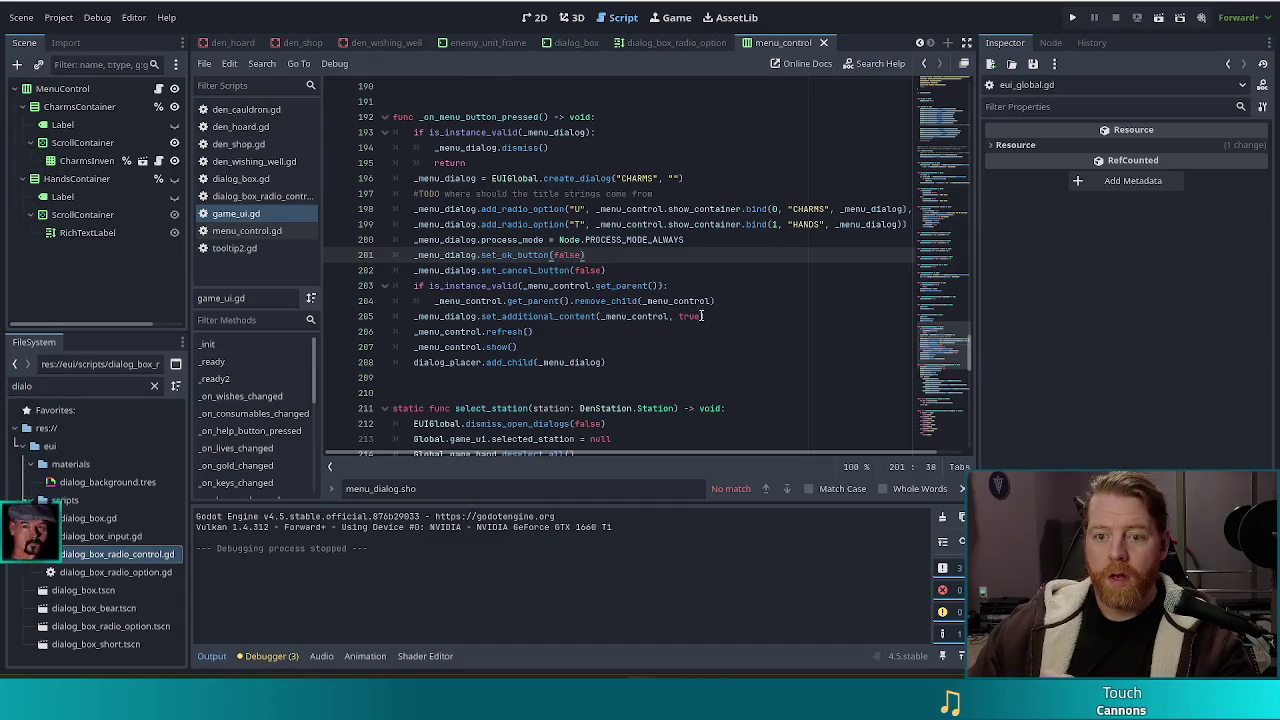
Open menu_control.gd and review the refresh_charms call on line 10
scroll(704, 317, up, 3)
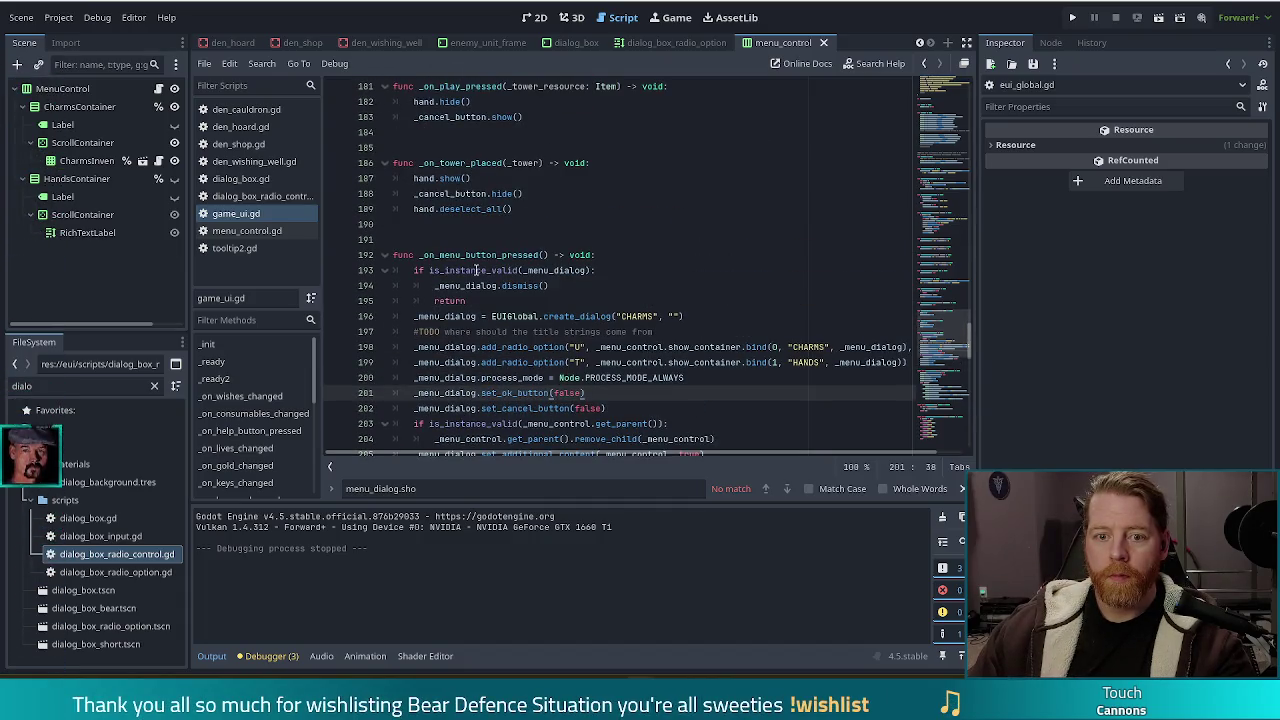
click(247, 230)
click(600, 210)
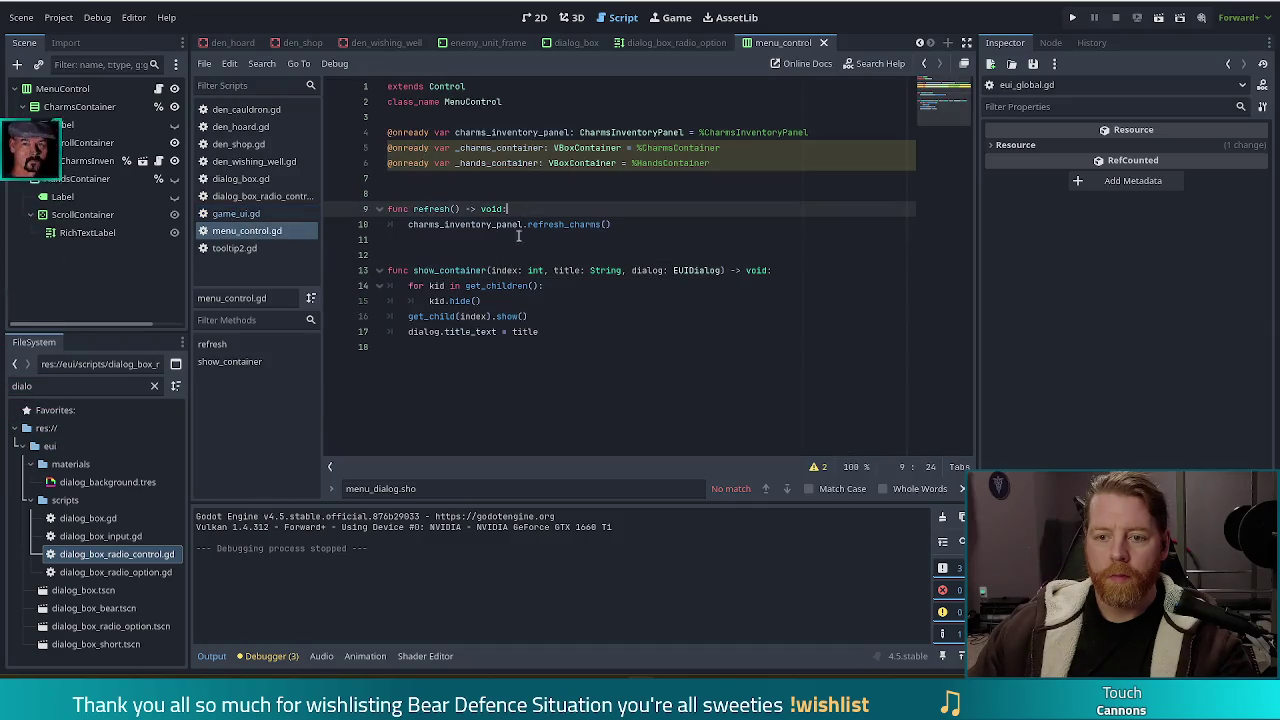
click(624, 224)
click(491, 224)
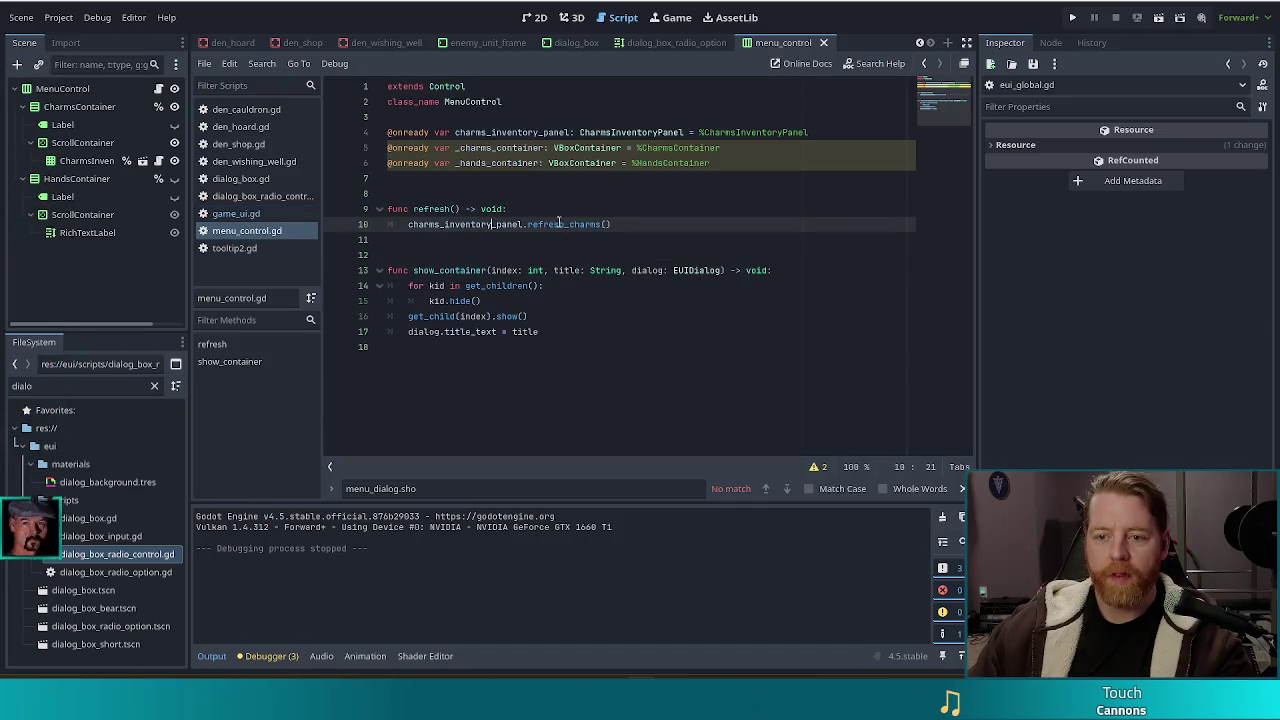
click(615, 224)
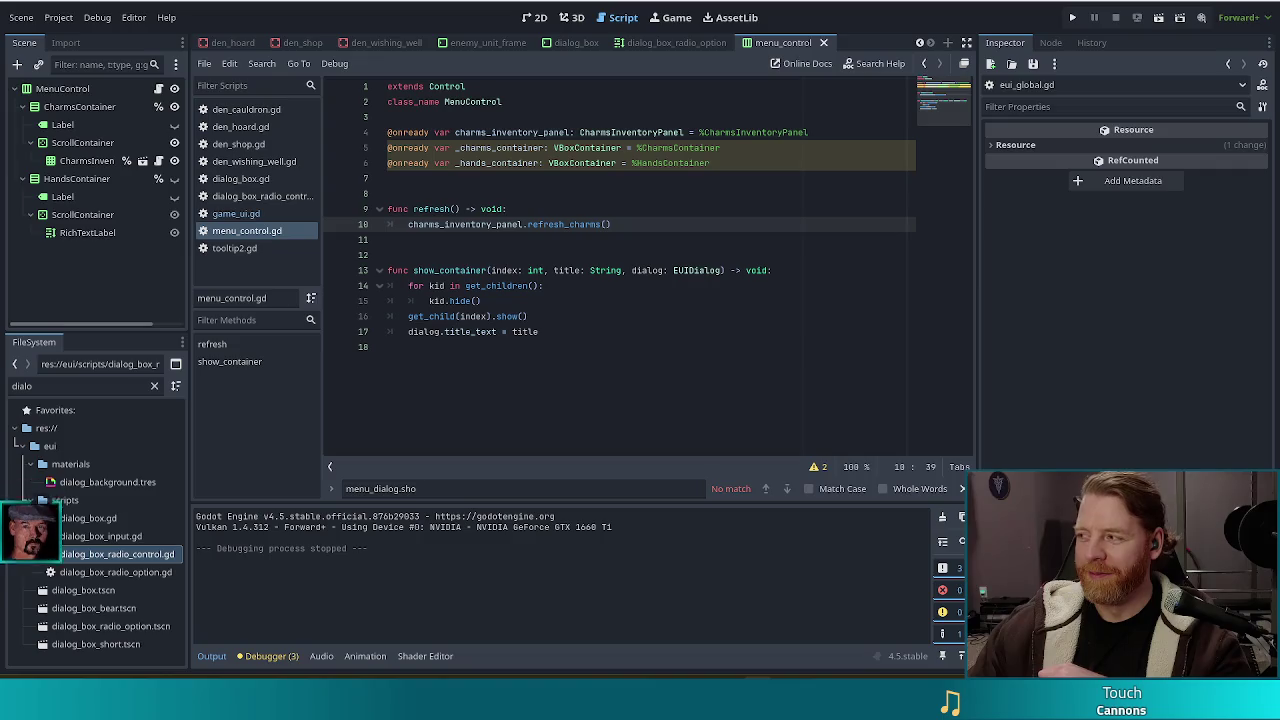
click(592, 301)
Delete the unused _charms_container and _hands_container variable declarations
click(512, 161)
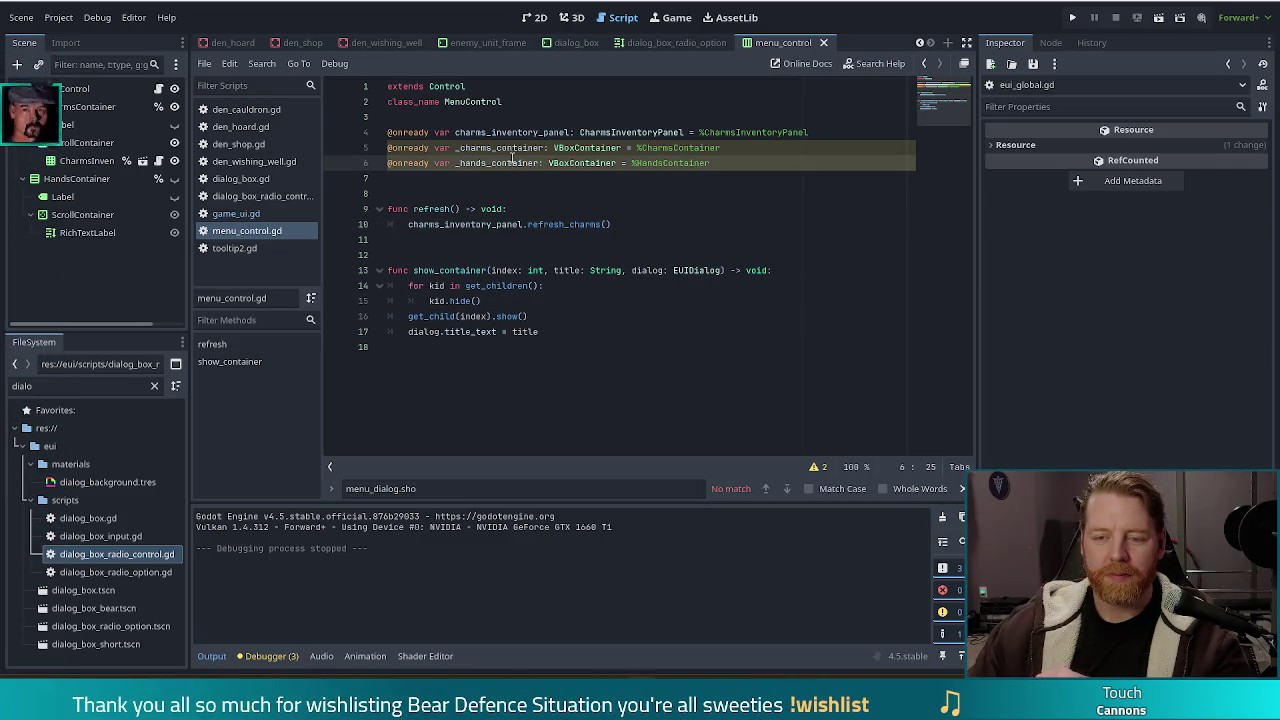
mouse_move(762, 158)
mouse_down()
mouse_move(790, 135)
mouse_move(822, 133)
mouse_up()
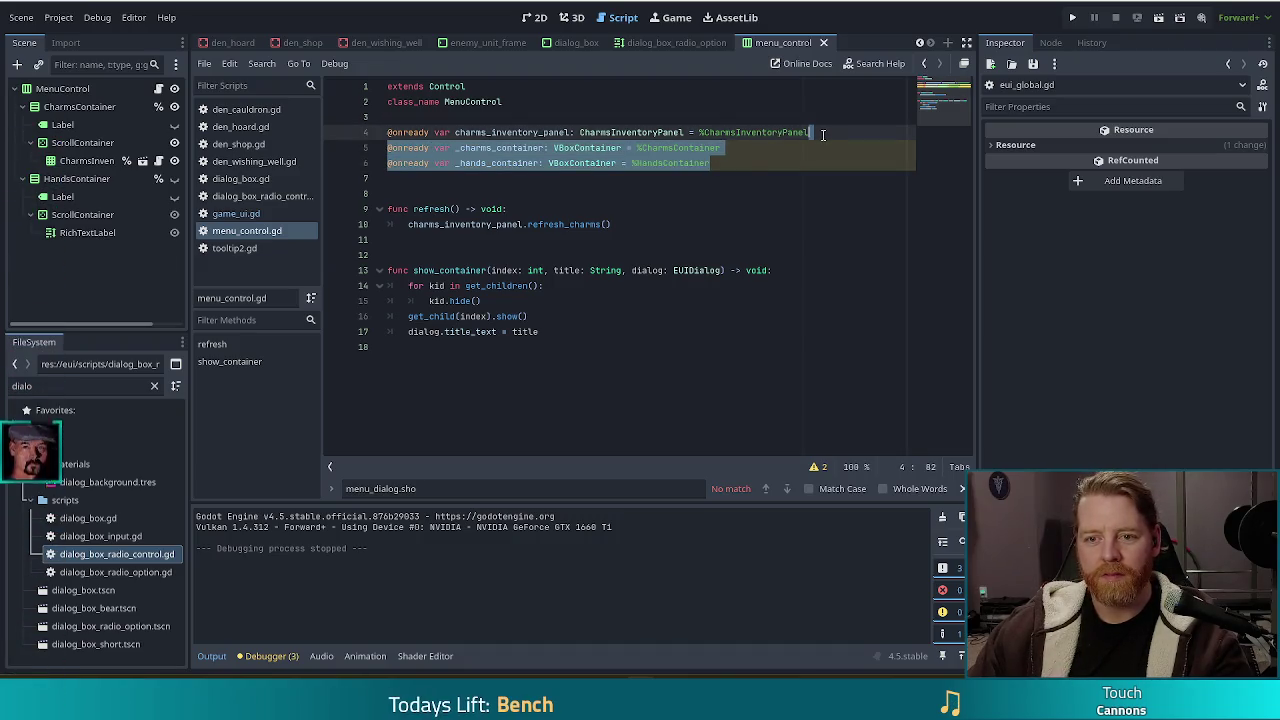
key(BackSpace)
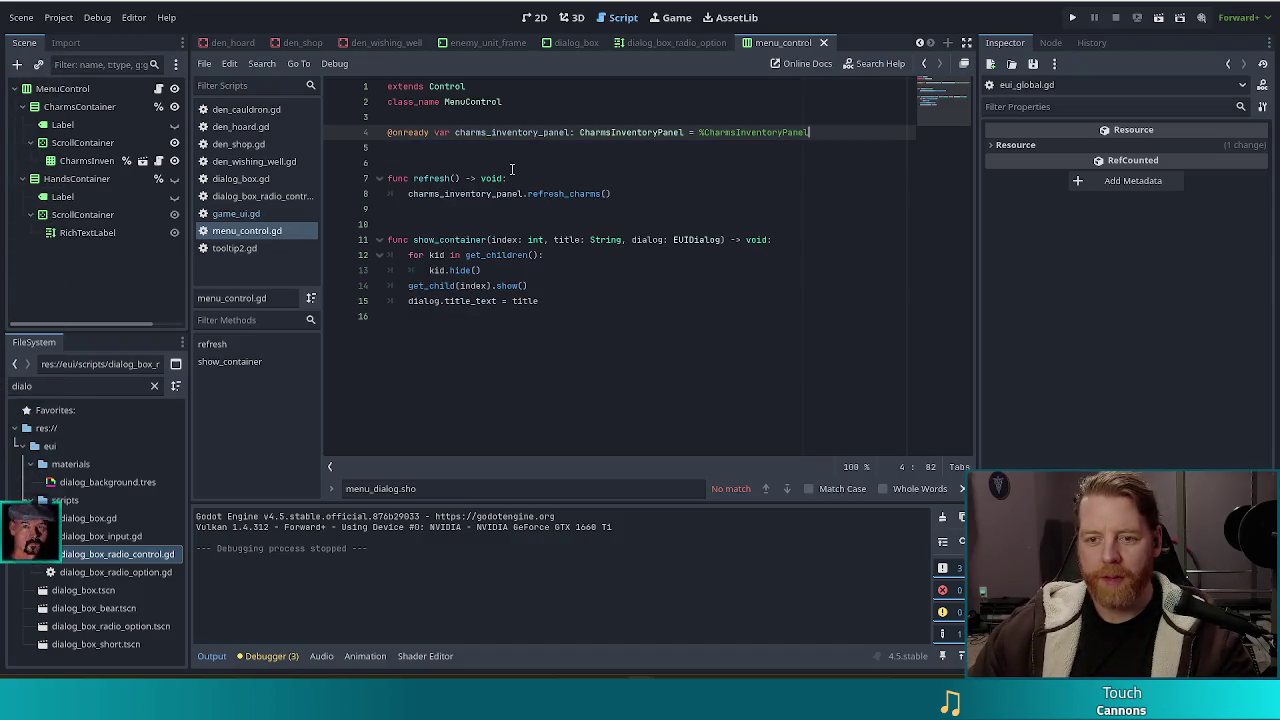
Add a blank line below class_name MenuControl and open the CharmsInventoryPanel scene
key(Up)
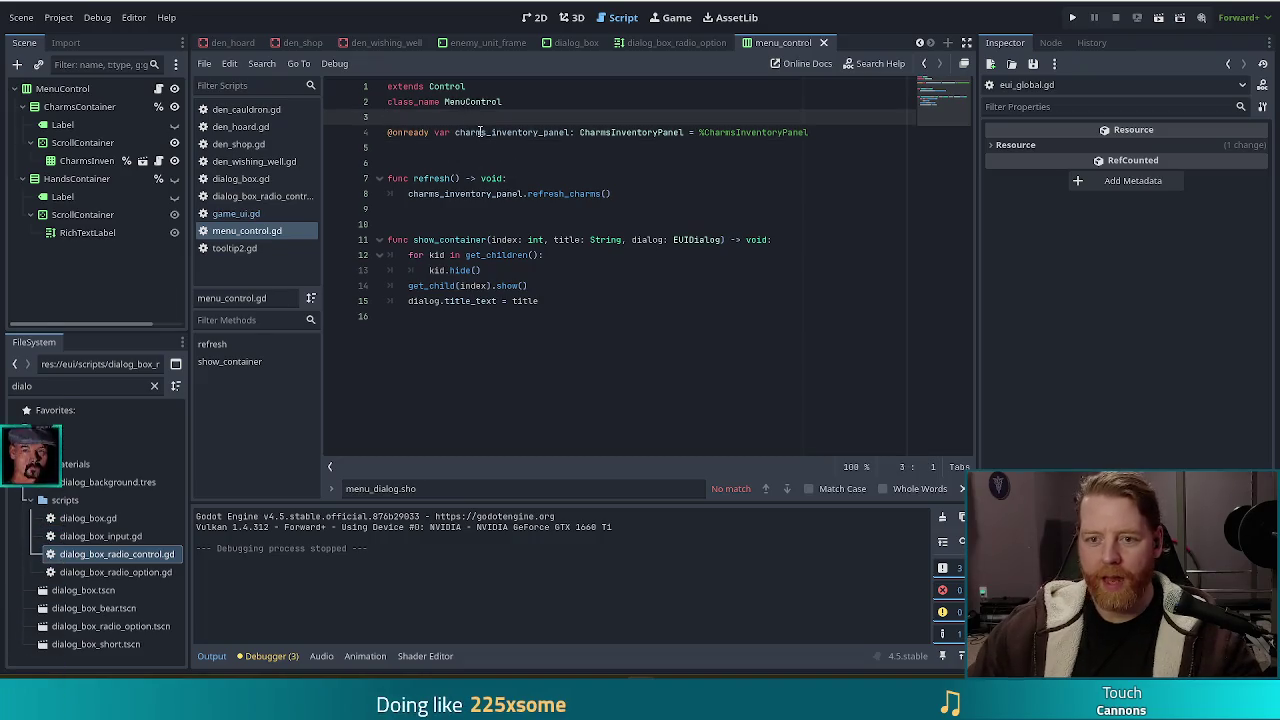
key(Return)
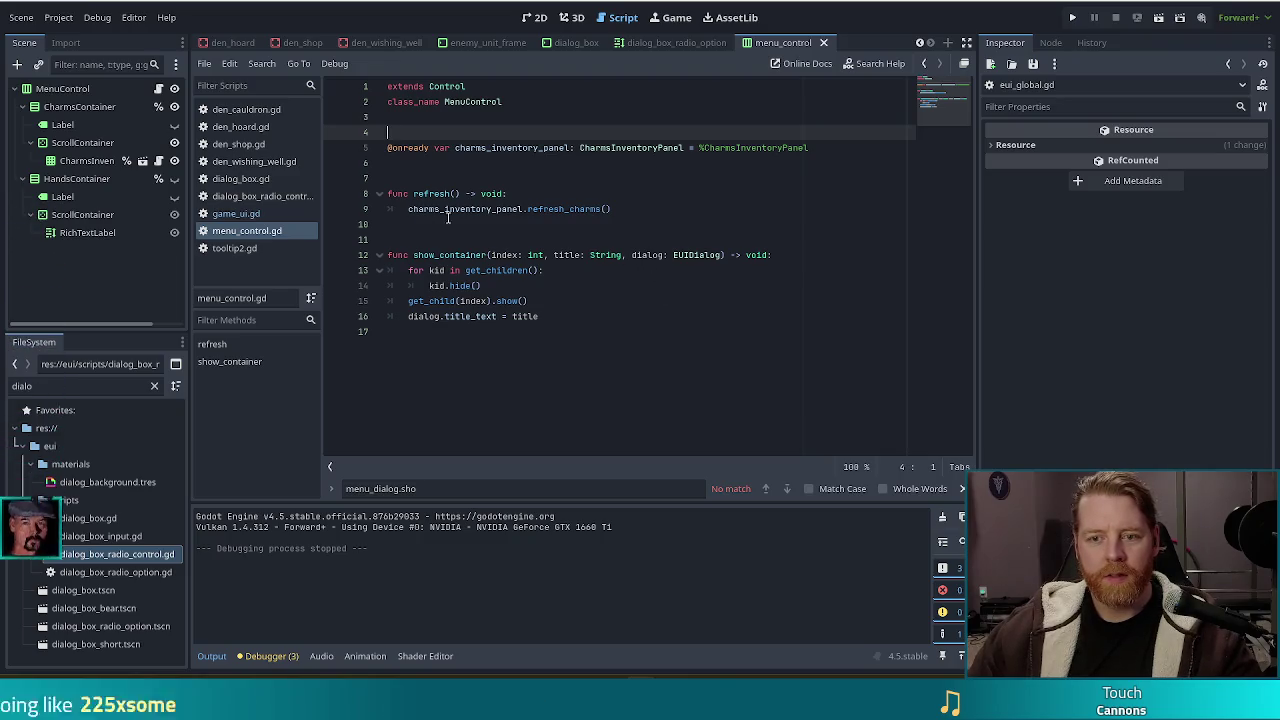
click(146, 159)
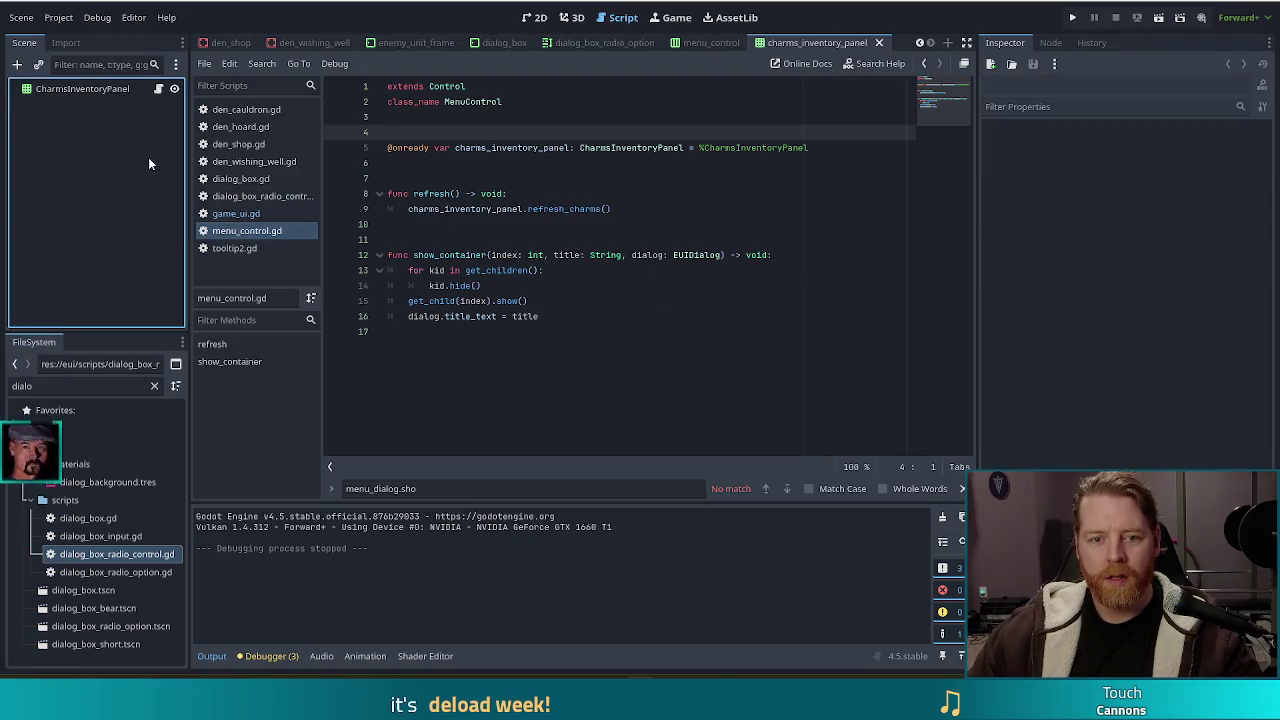
Open the script attached to the CharmsInventoryPanel root node
click(118, 89)
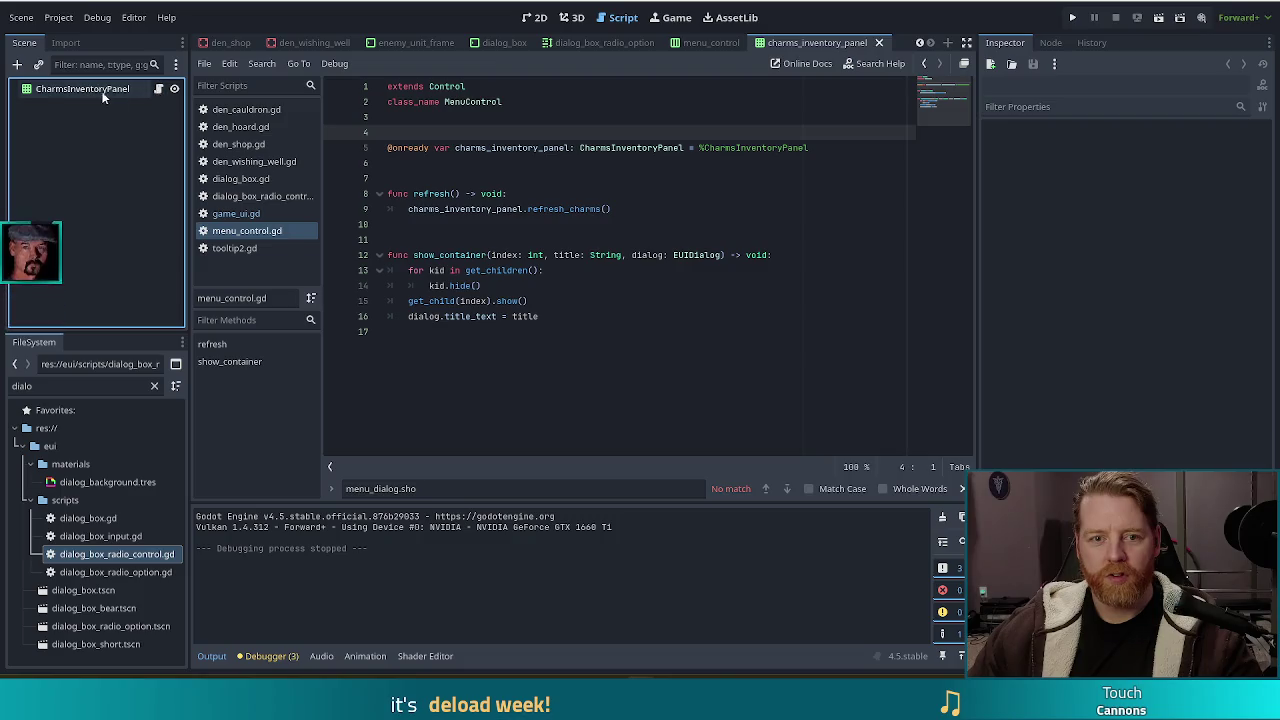
click(158, 90)
click(528, 300)
scroll(561, 316, down, 4)
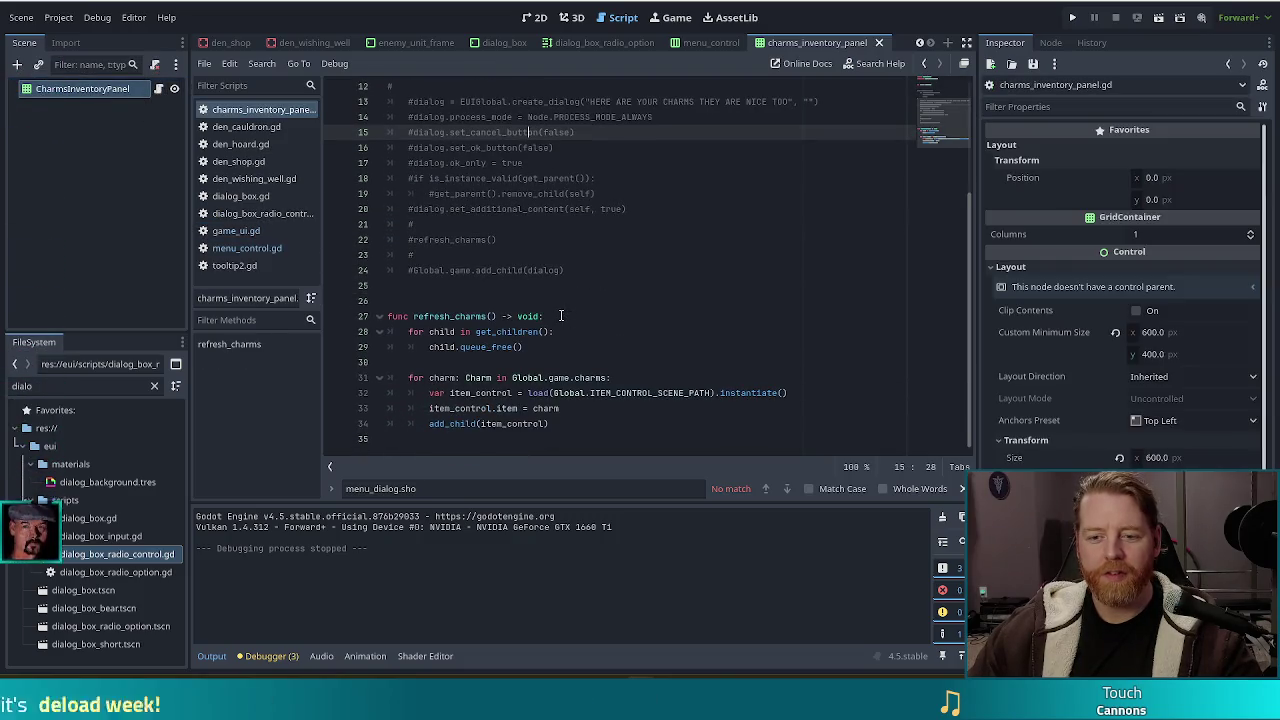
scroll(571, 381, up, 4)
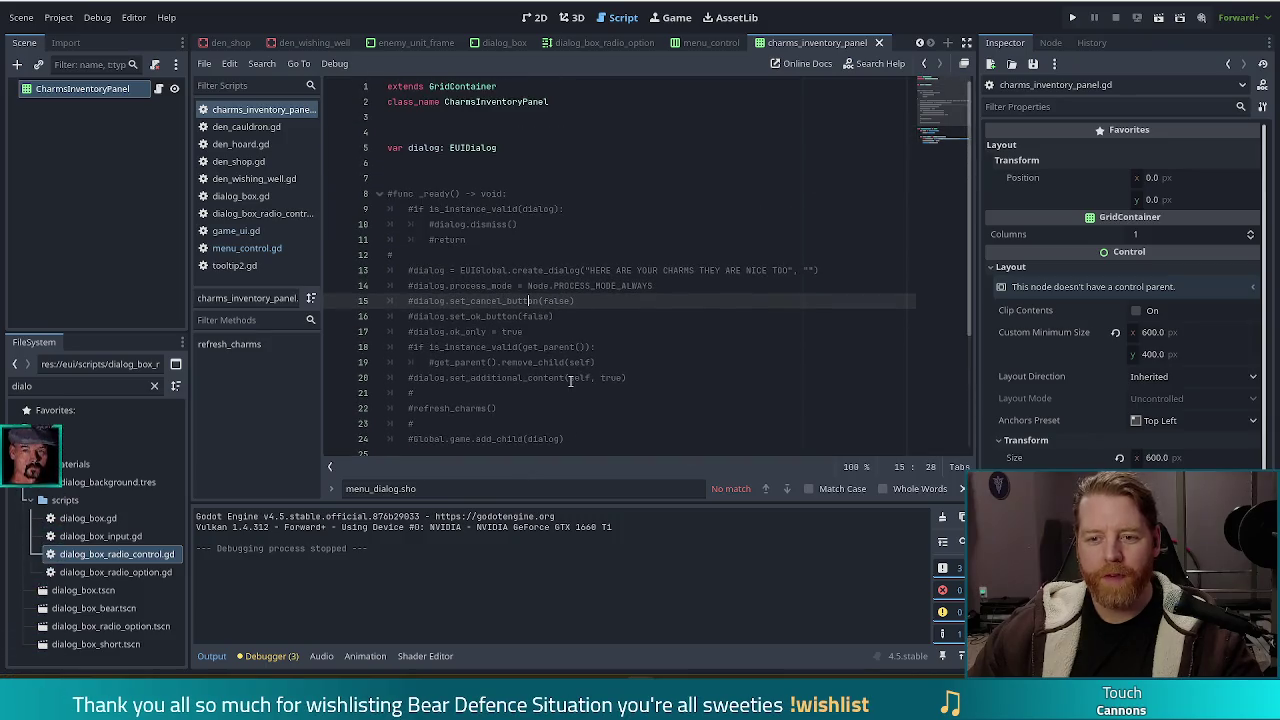
scroll(571, 381, down, 2)
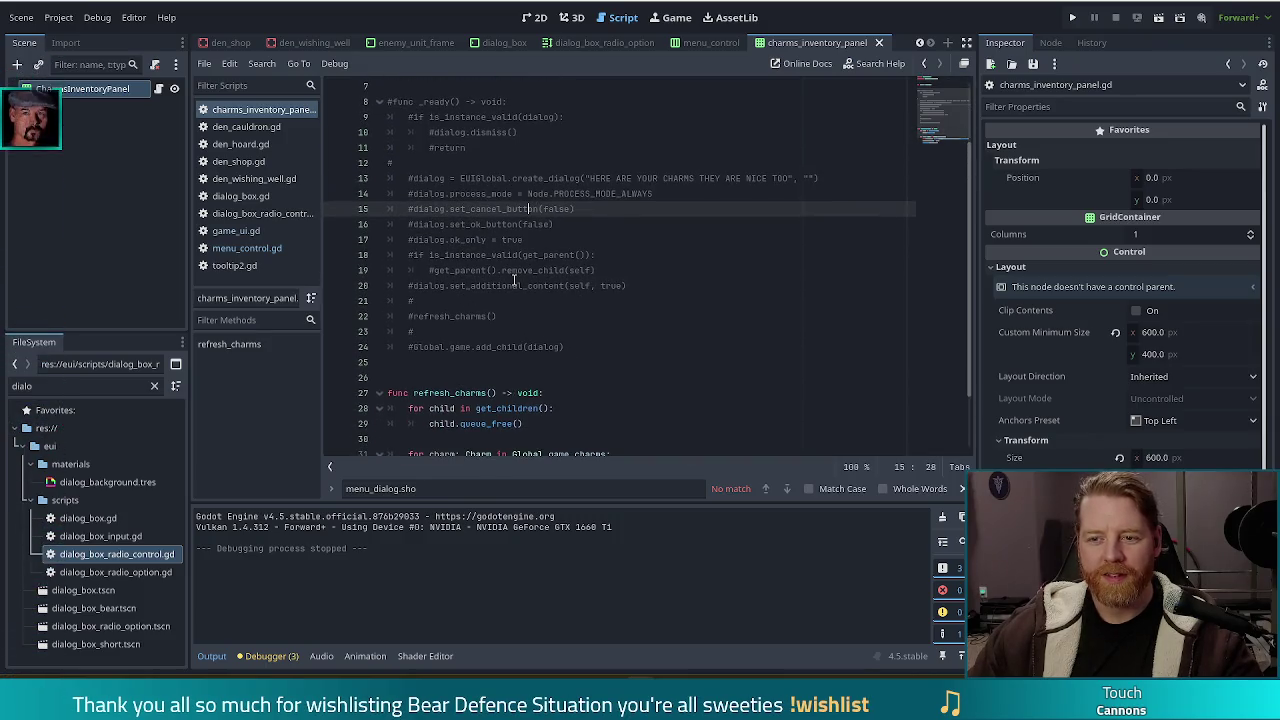
Delete the commented-out _ready block from charms_inventory_panel.gd
mouse_move(594, 178)
mouse_down()
mouse_move(816, 178)
mouse_move(789, 178)
mouse_up()
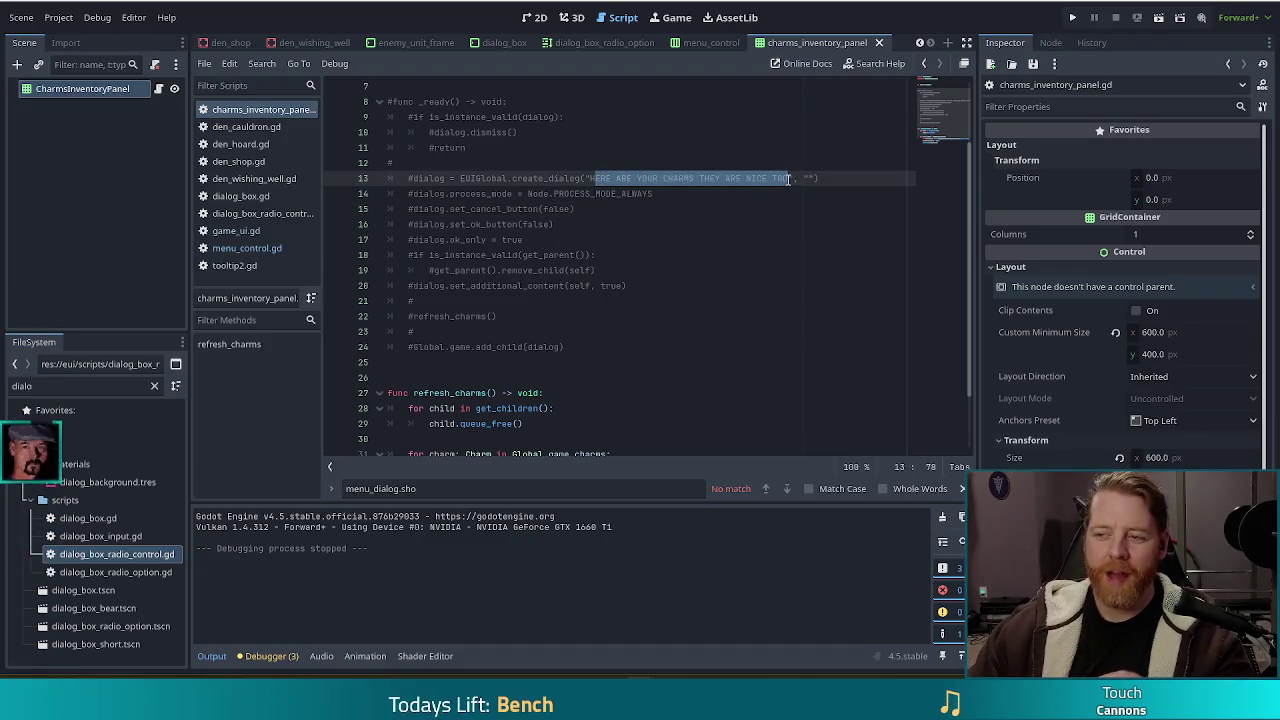
click(712, 240)
click(590, 337)
click(598, 347)
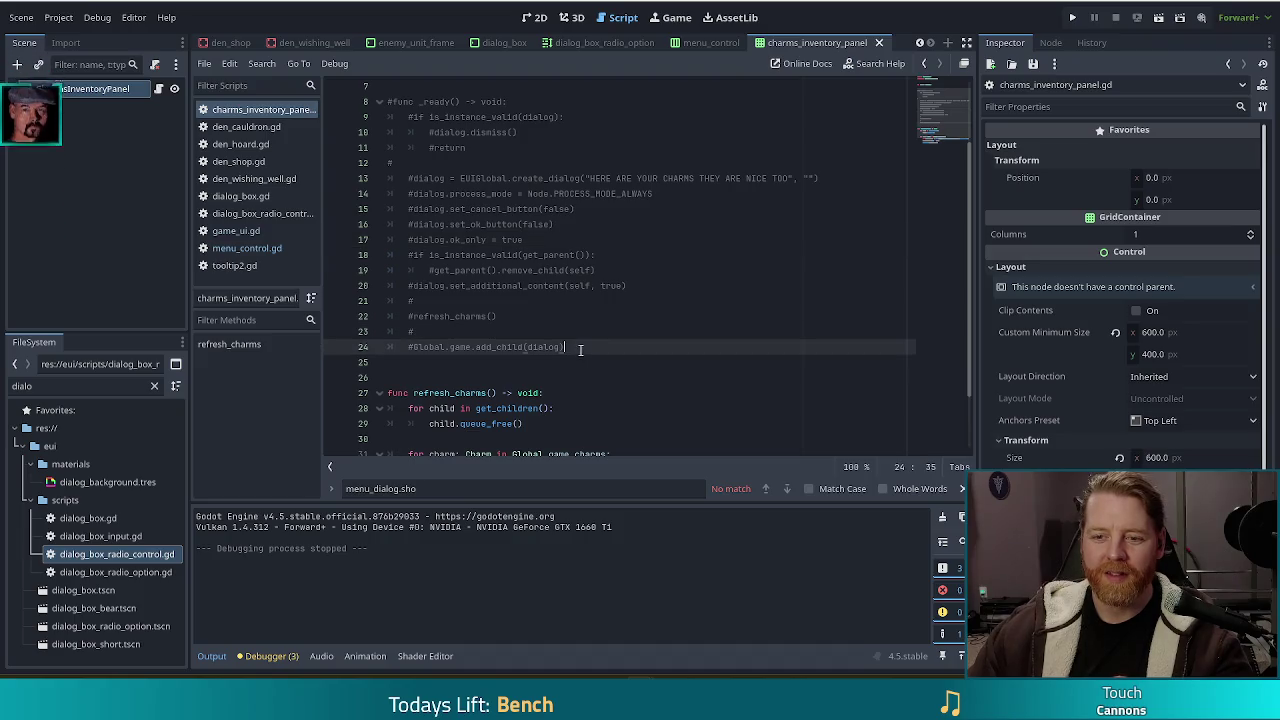
scroll(598, 348, up, 1)
scroll(598, 346, down, 2)
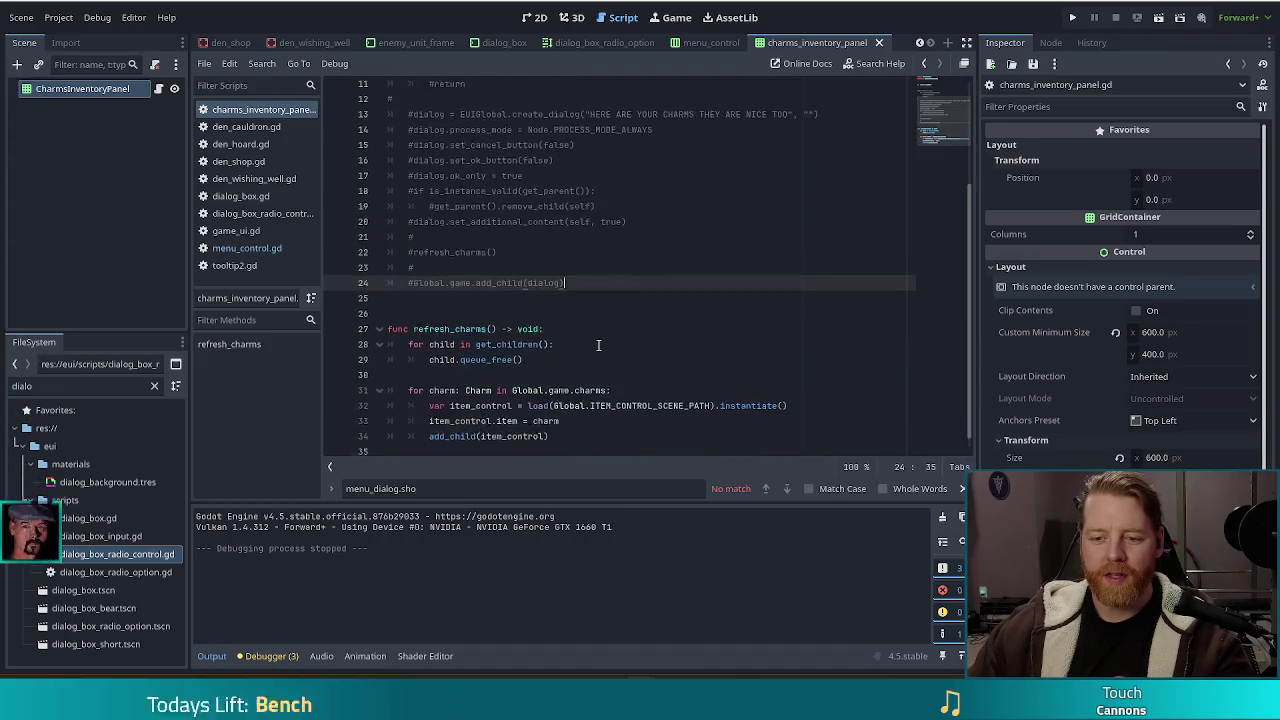
scroll(598, 346, up, 3)
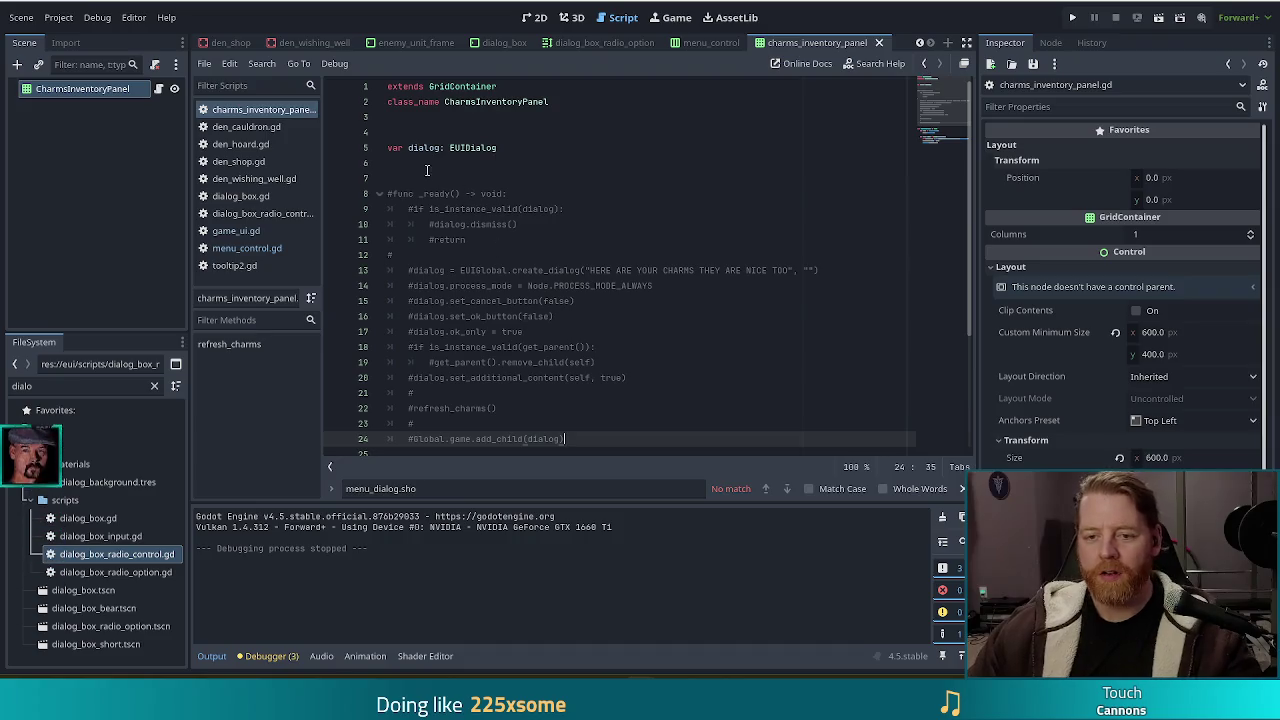
shift+click(418, 180)
key(BackSpace)
key(BackSpace)
key(BackSpace)
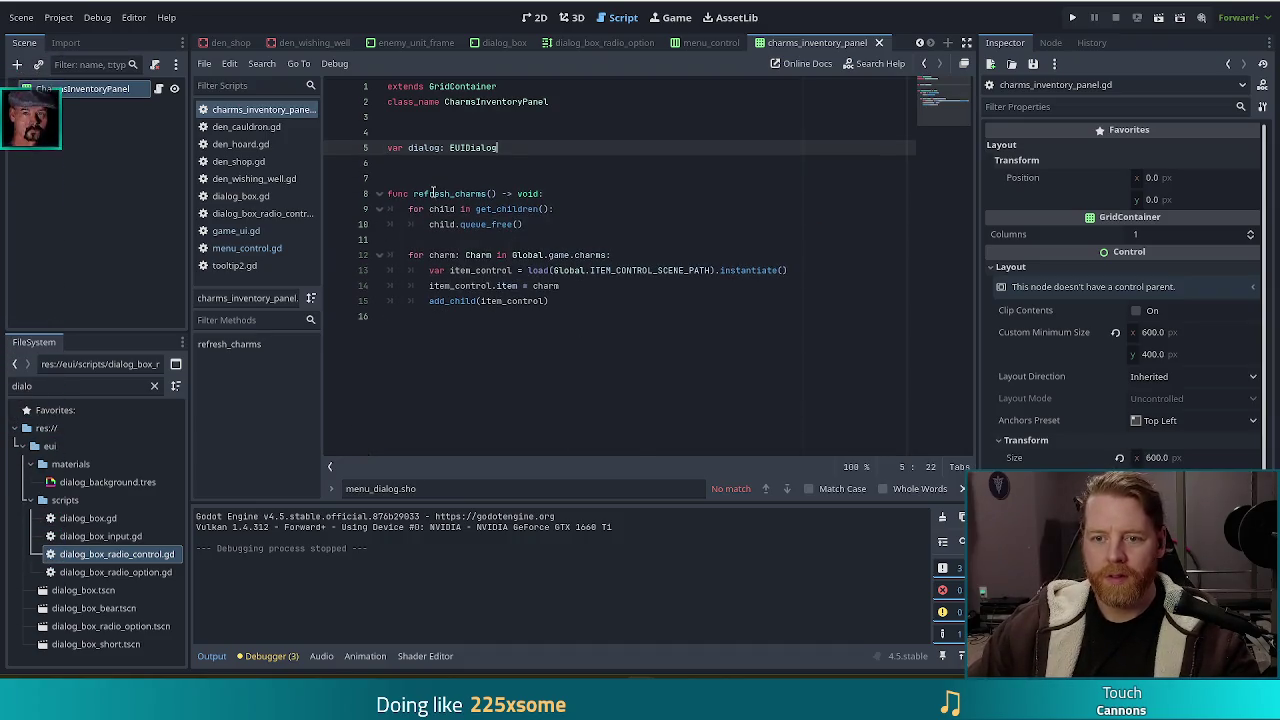
Remove extra blank lines above refresh_charms, retype the charms loop colon, and show the 2D canvas
click(433, 193)
drag(501, 302, 451, 193)
click(451, 193)
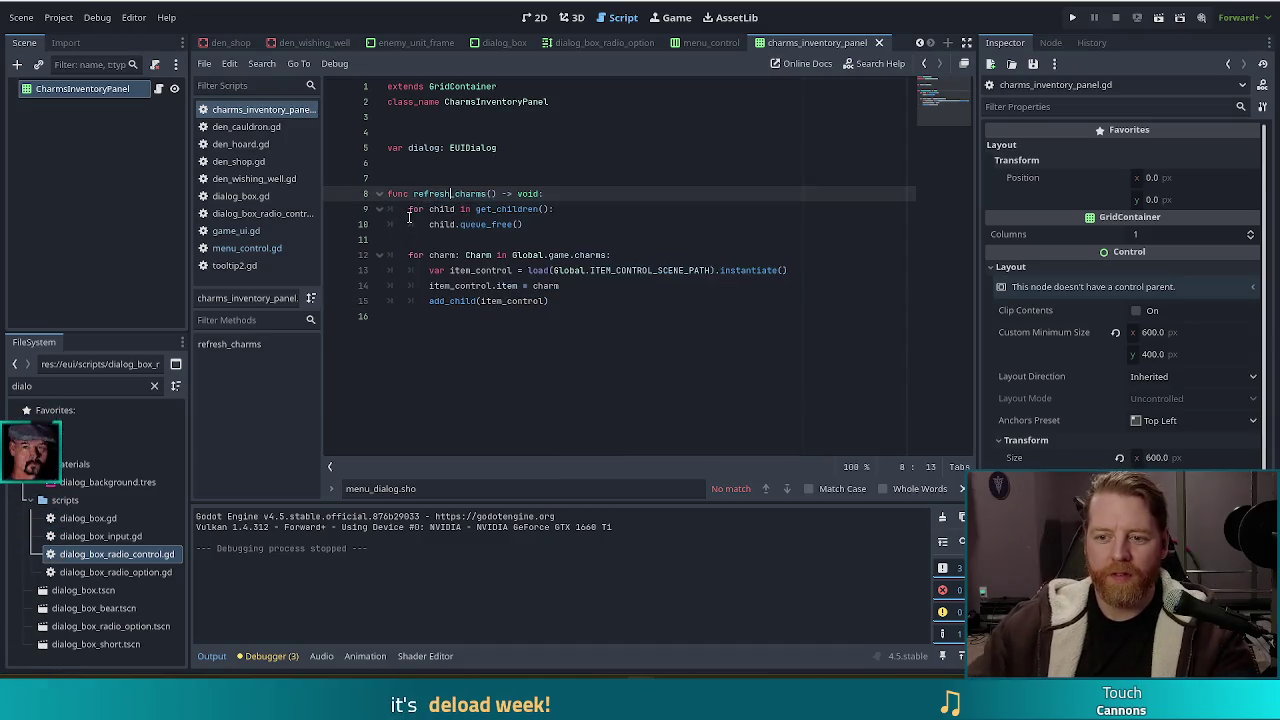
click(645, 261)
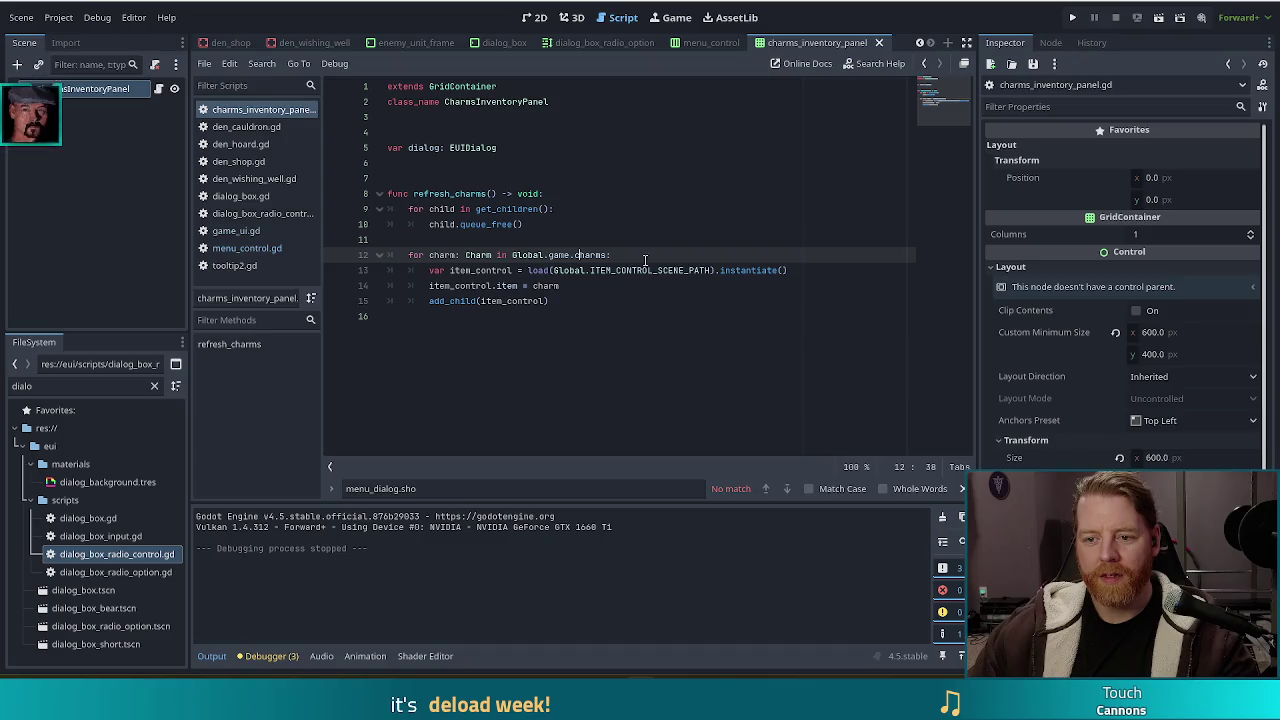
key(BackSpace)
text(:)
click(594, 302)
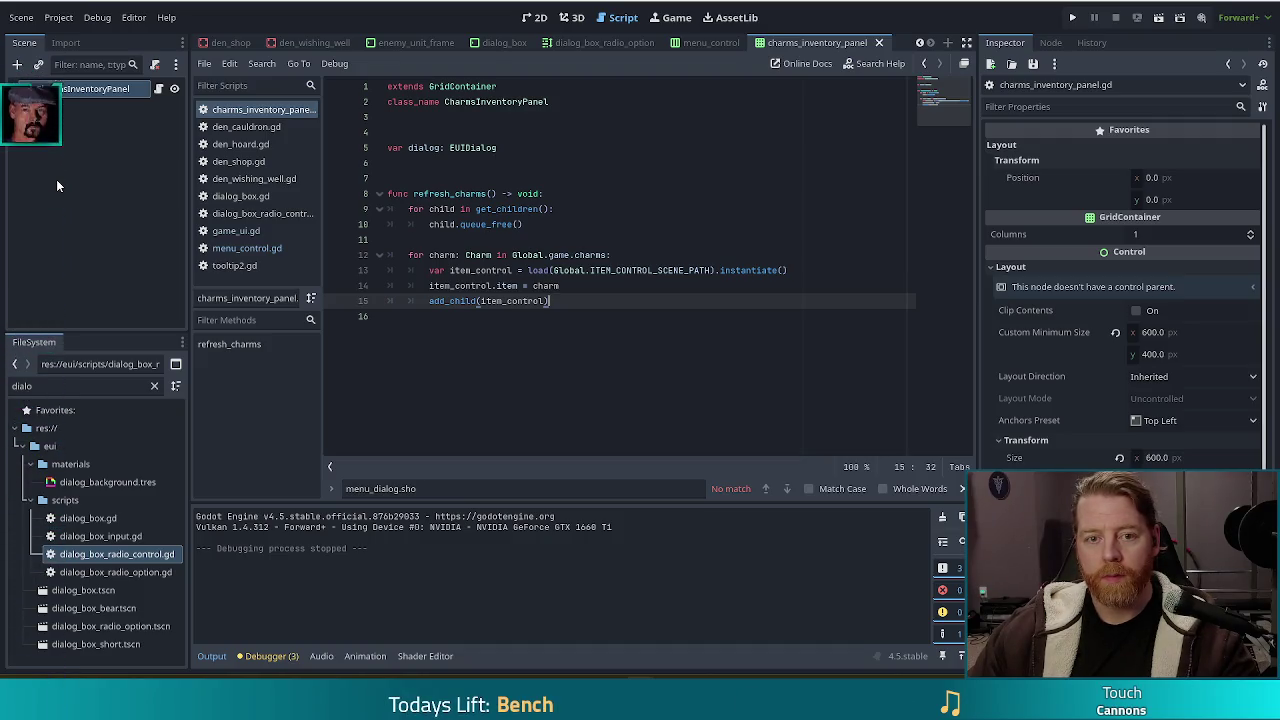
key(ctrl+F1)
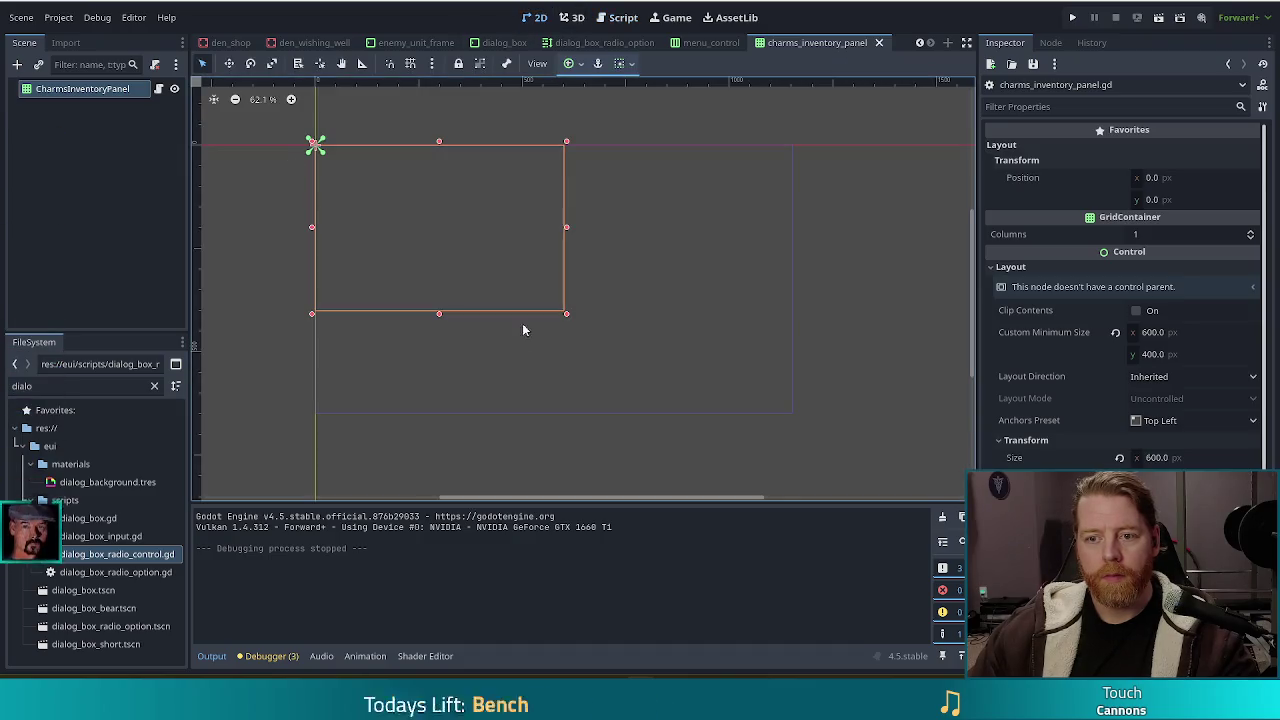